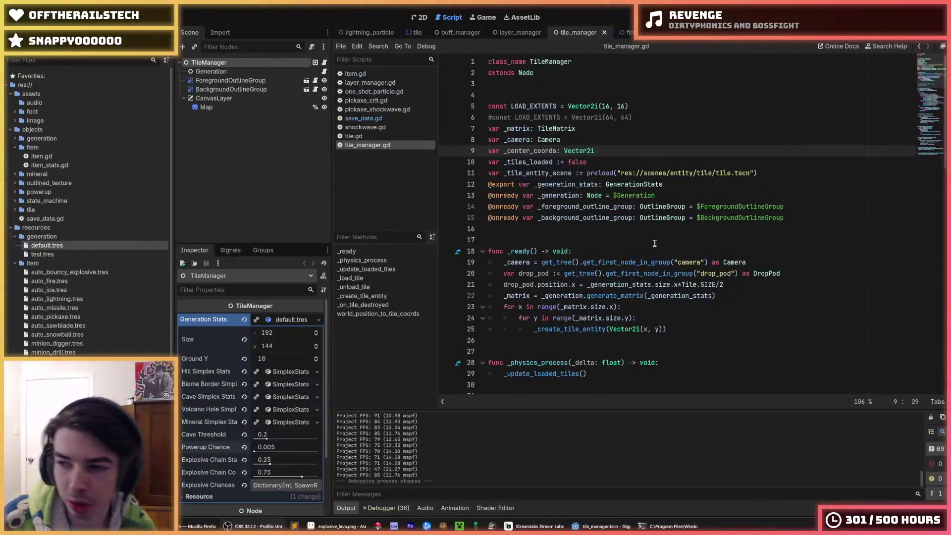
Start a test run of the game, then switch to save_data.gd at its top.
left_click(654, 243)
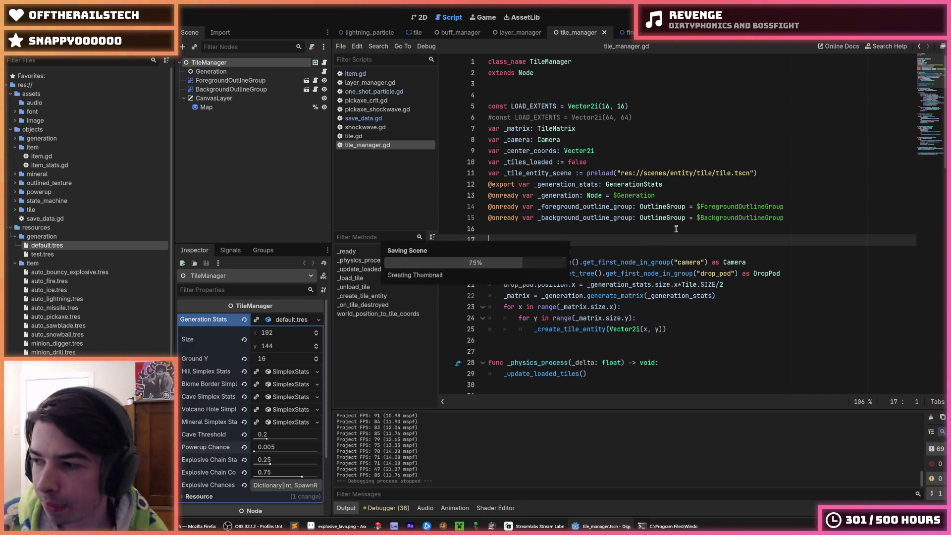
key("F5")
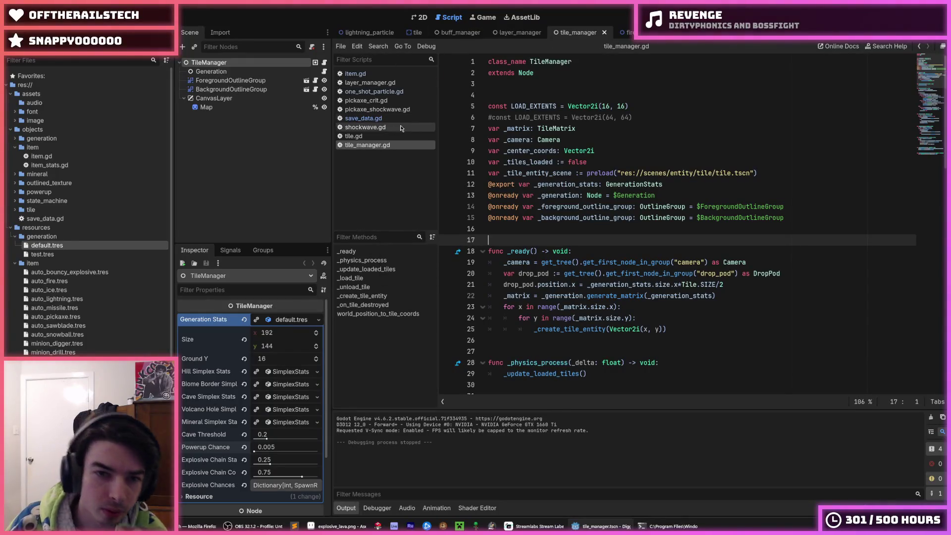
left_click(378, 118)
scroll(648, 192, "up", 5)
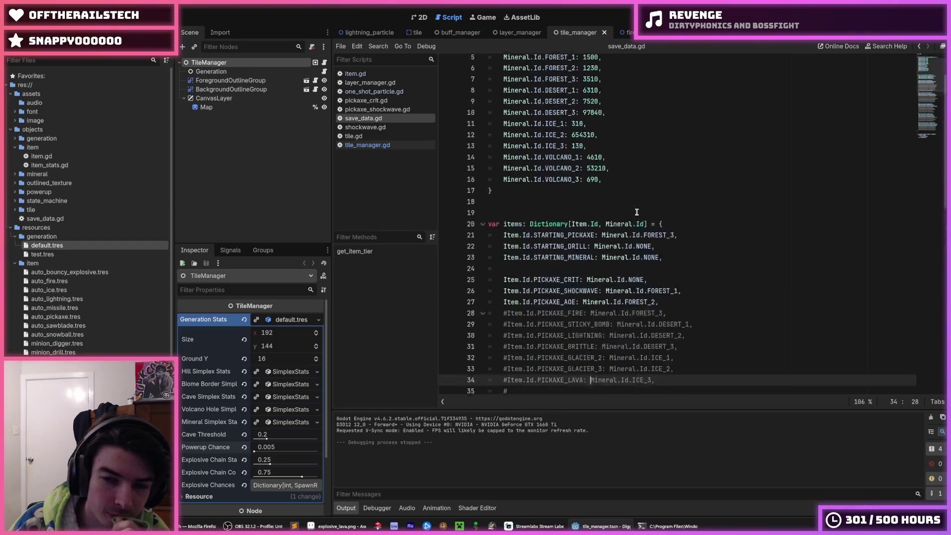
Set every mineral quantity on lines 5–16 to 0, save, and return to tile_manager.gd.
double_click(591, 106)
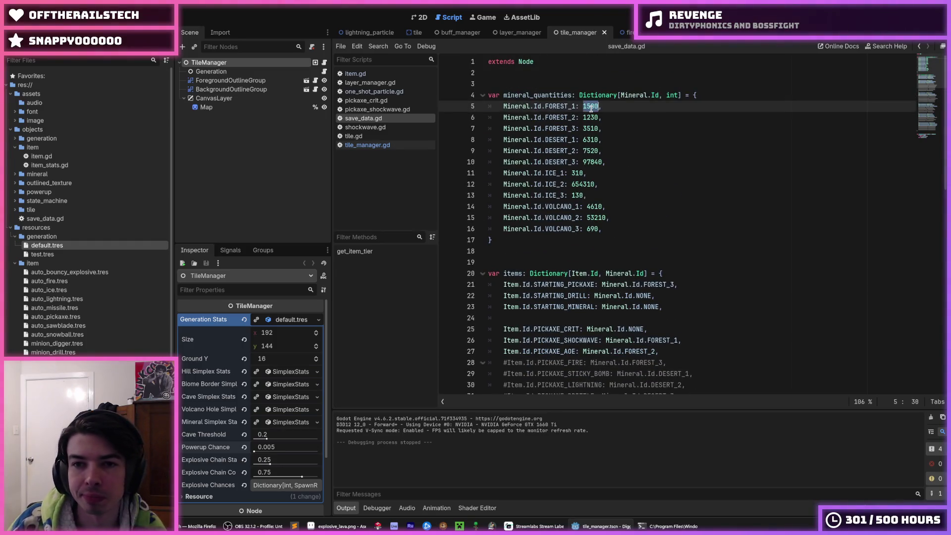
key("Down")
key("Left")
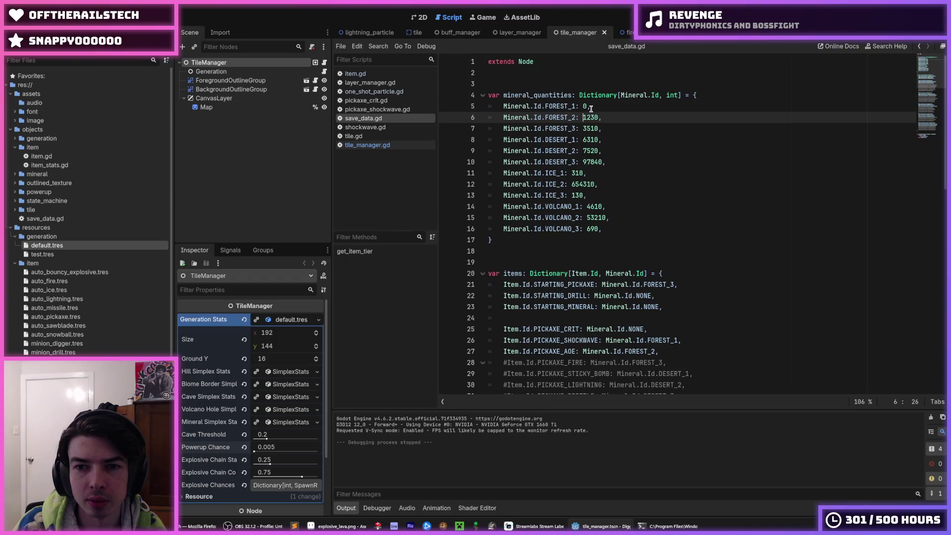
key("shift+alt+Down")
key("shift+alt+Down")
key("shift+alt+Down")
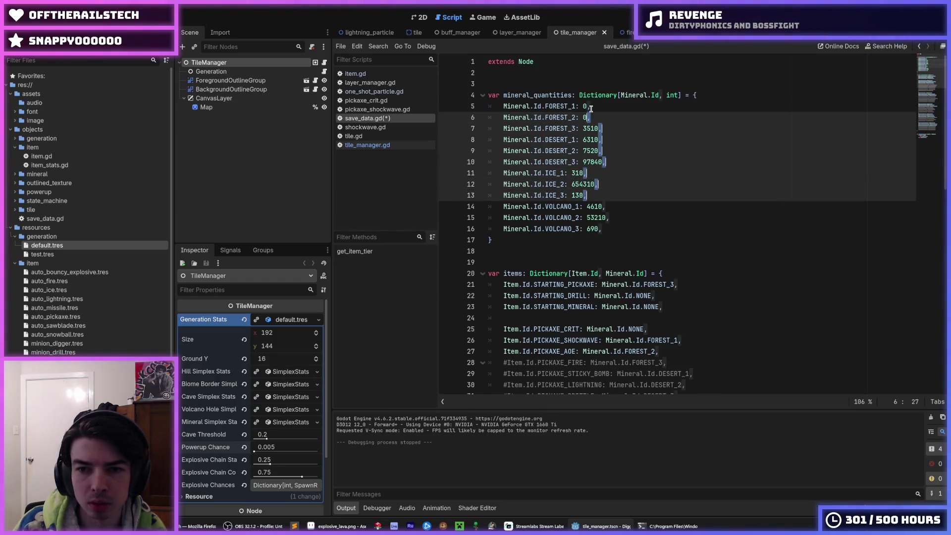
key("shift+alt+Down")
key("shift+alt+Down")
key("shift+alt+Down")
key("Left")
key("ctrl+shift+Left")
type("0")
left_click(665, 118)
key("ctrl+s")
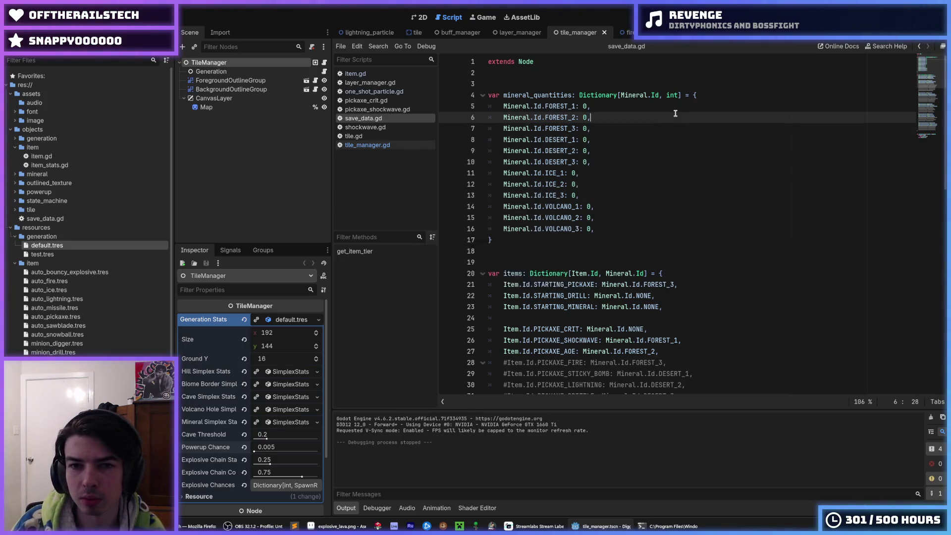
left_click(356, 148)
left_click(643, 153)
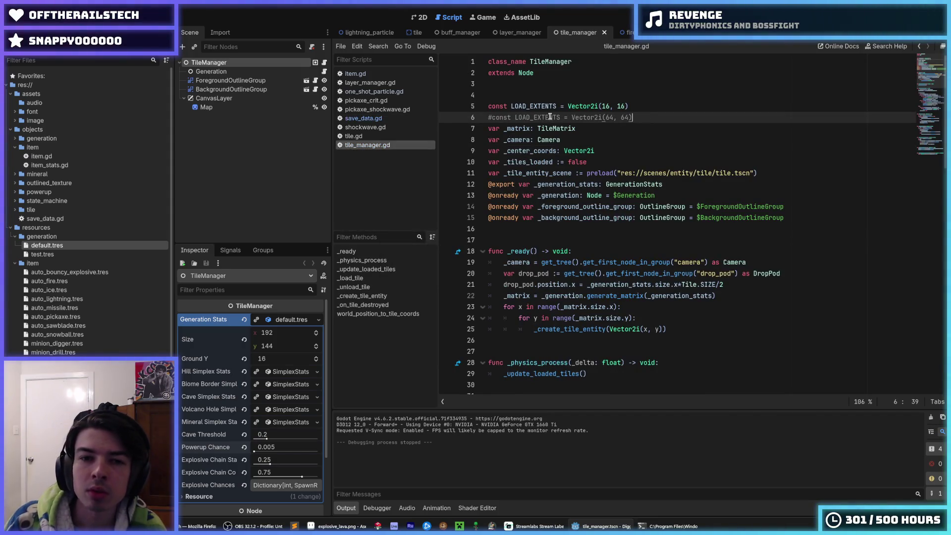
Comment out the three PICKAXE lines and the three ON_HIT bomb lines in save_data.gd.
left_click(376, 118)
scroll(598, 212, "down", 7)
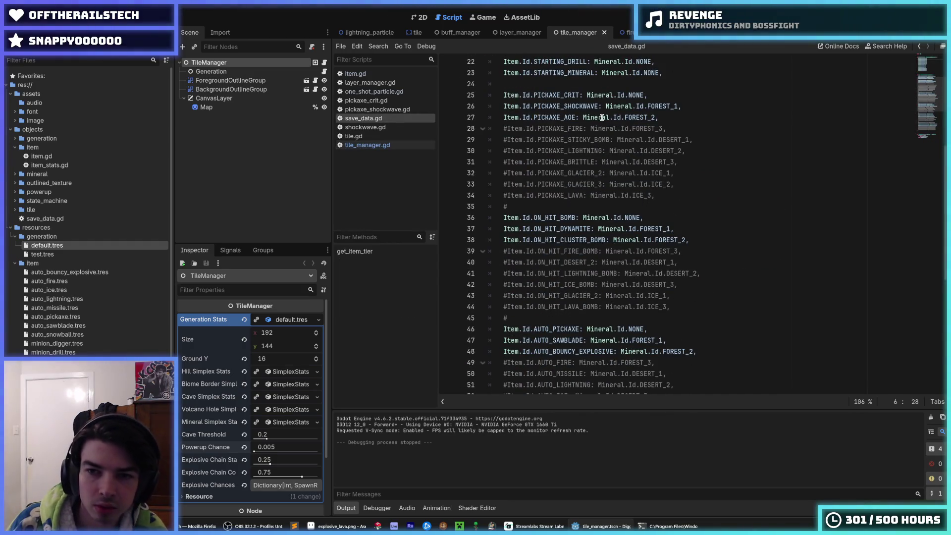
left_click_drag(601, 118, 544, 95)
key("ctrl+k")
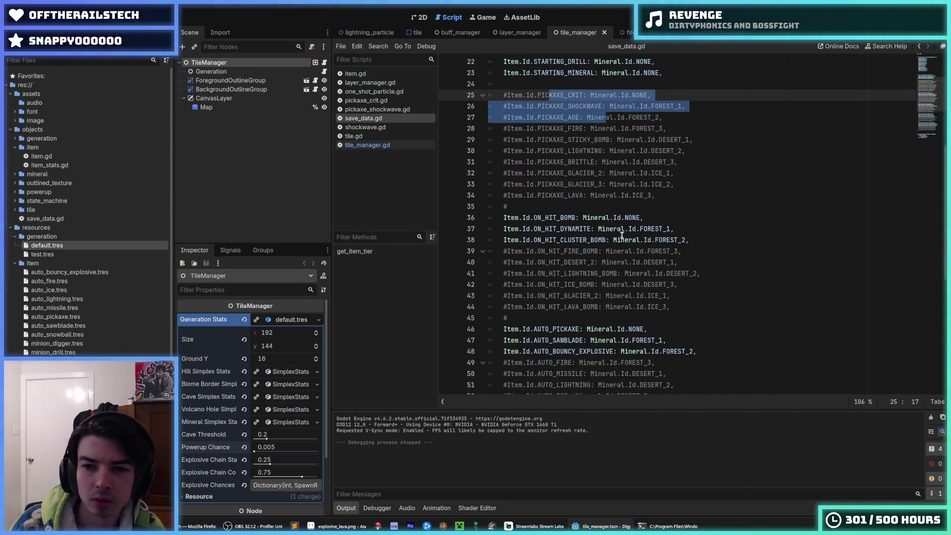
left_click_drag(614, 239, 578, 218)
key("ctrl+k")
Comment out the AUTO, MINION and OTHER item line groups.
scroll(579, 222, "down", 5)
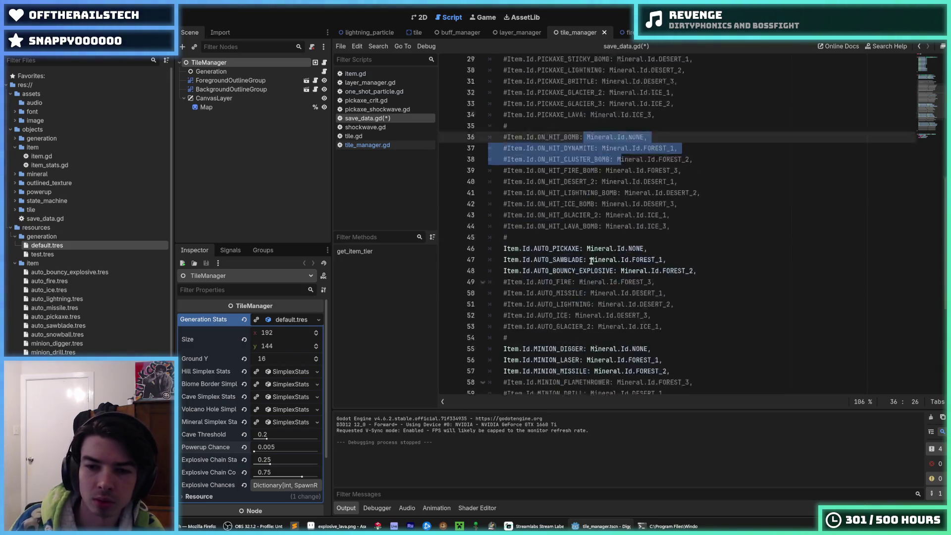
left_click_drag(591, 184, 541, 163)
key("ctrl+k")
scroll(597, 177, "down", 3)
key("ctrl+k")
left_click_drag(625, 273, 581, 251)
key("ctrl+k")
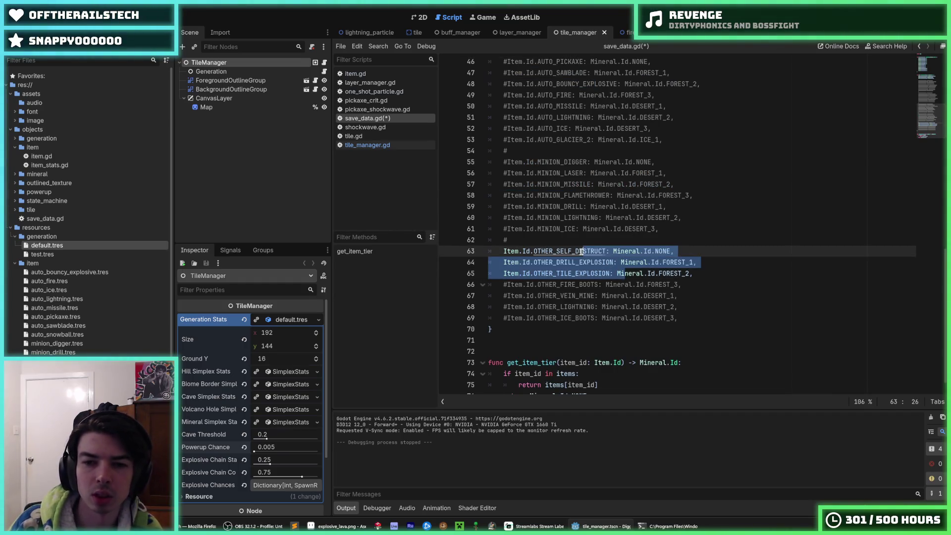
Launch the game with F5 for a test run.
key("Right")
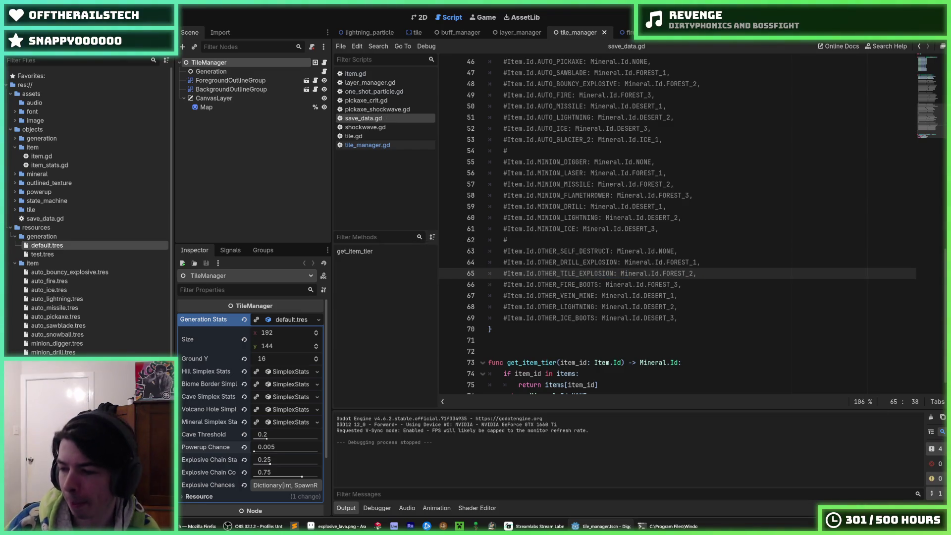
left_click(749, 282)
key("F5")
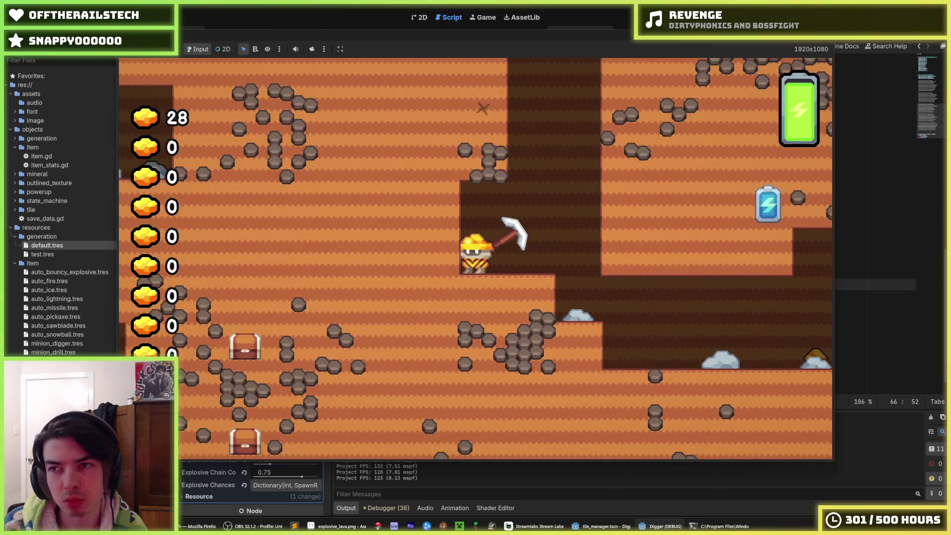
Stop the game and change STARTING_PICKAXE's FOREST_3 tier to NONE on line 21.
key("F8")
scroll(650, 182, "up", 12)
left_click(650, 184)
double_click(649, 183)
type("N")
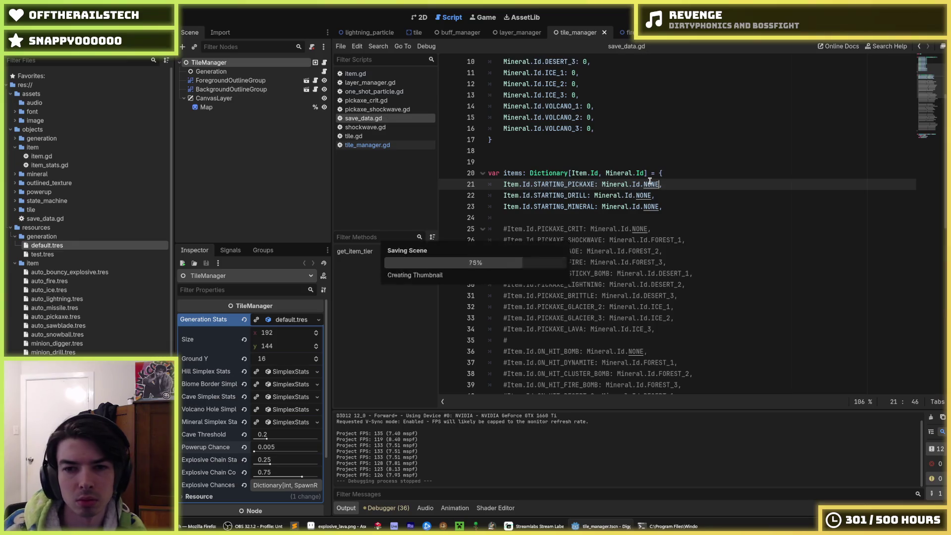
double_click(548, 196)
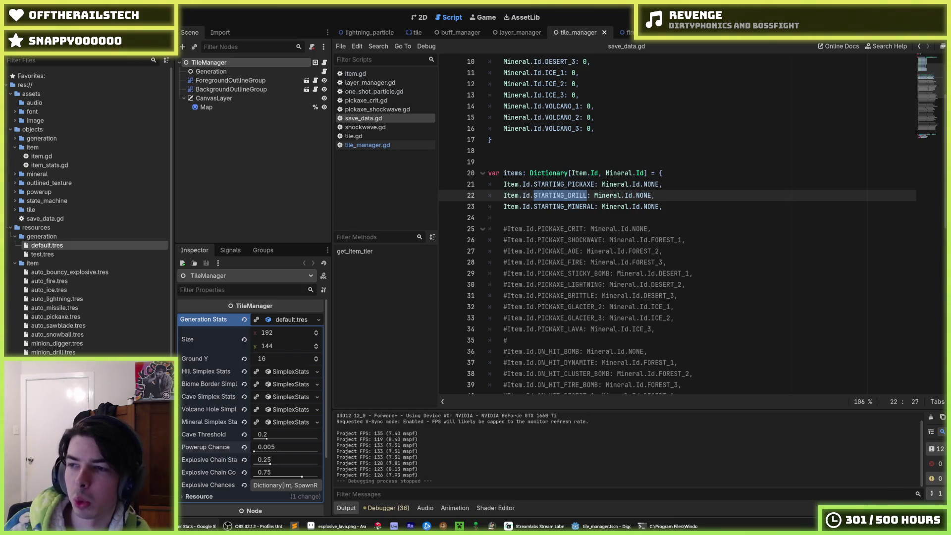
left_click(689, 196)
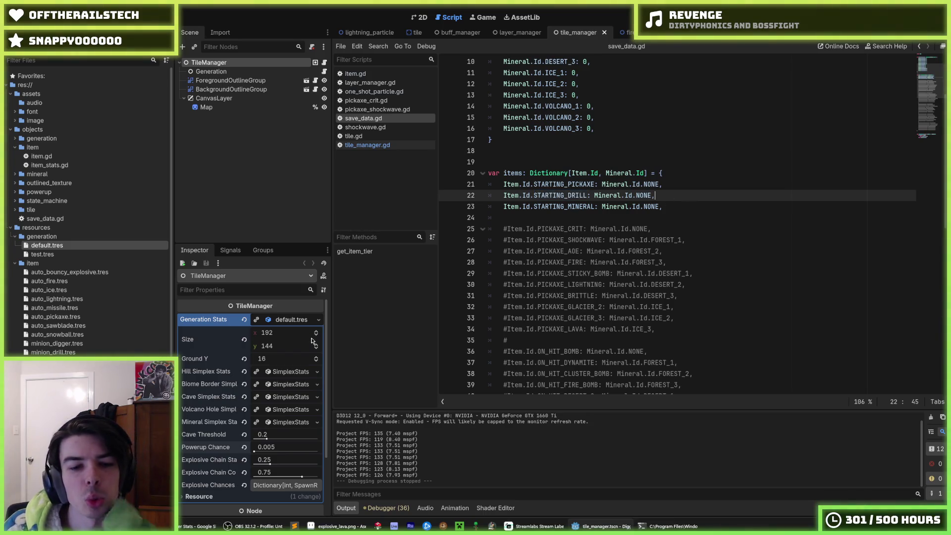
Set starting_drill.tres Damage to 50, save, and relaunch the game.
scroll(89, 212, "down", 5)
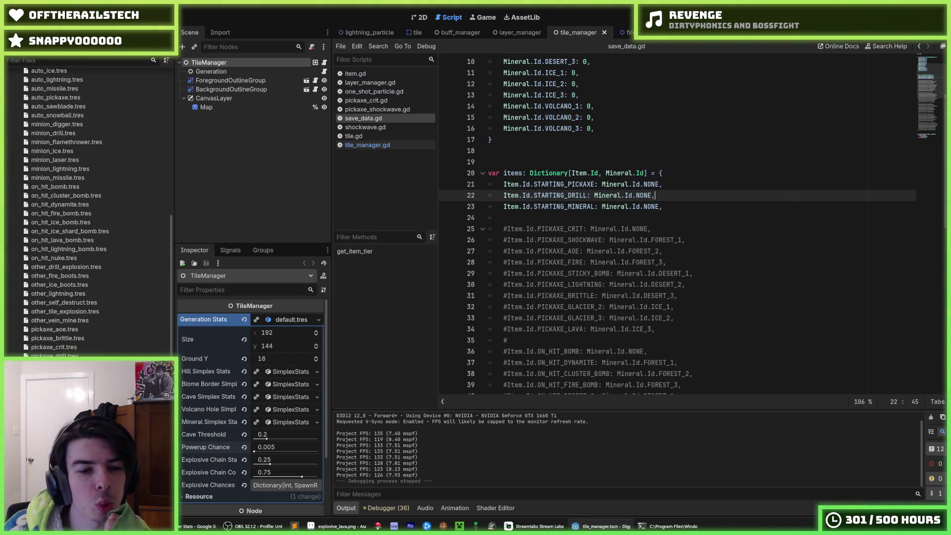
left_click(263, 388)
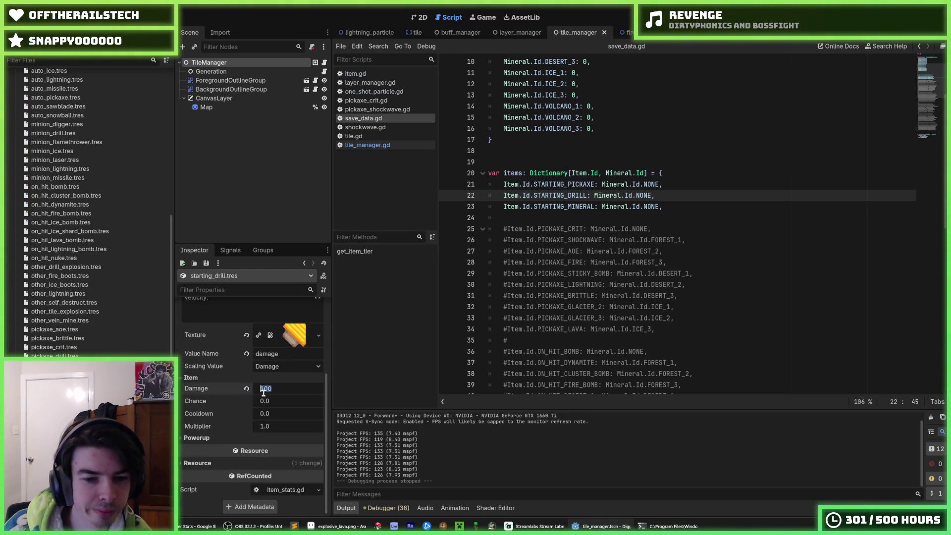
type("50")
key("Return")
key("ctrl+s")
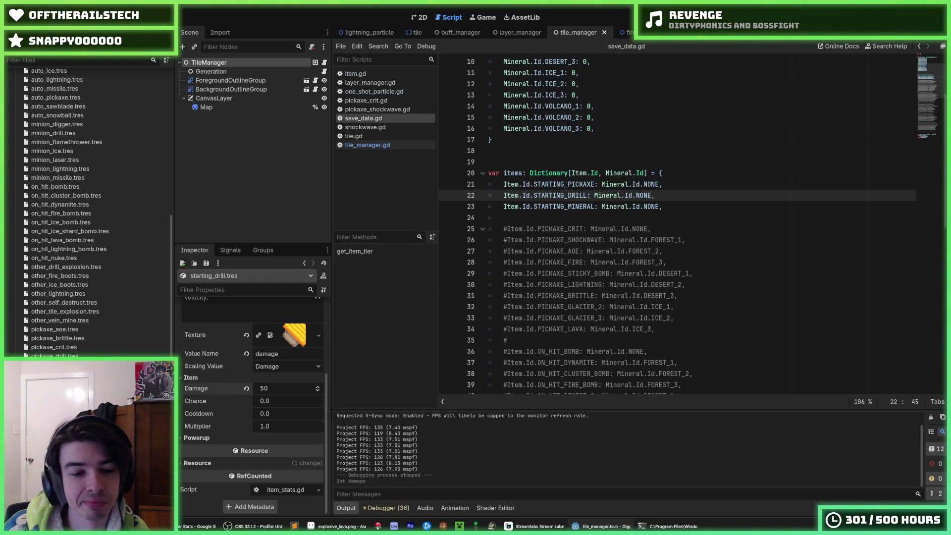
key("ctrl+s")
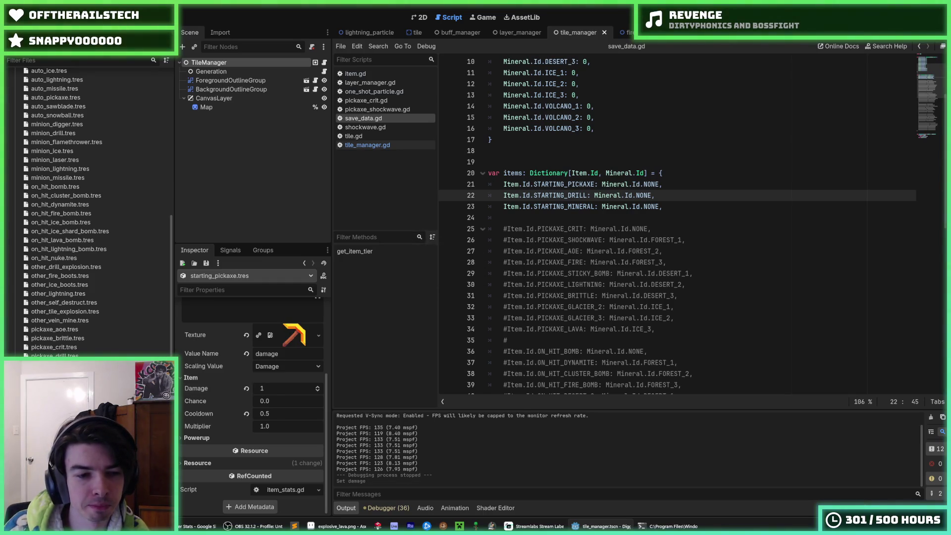
left_click(580, 274)
key("F5")
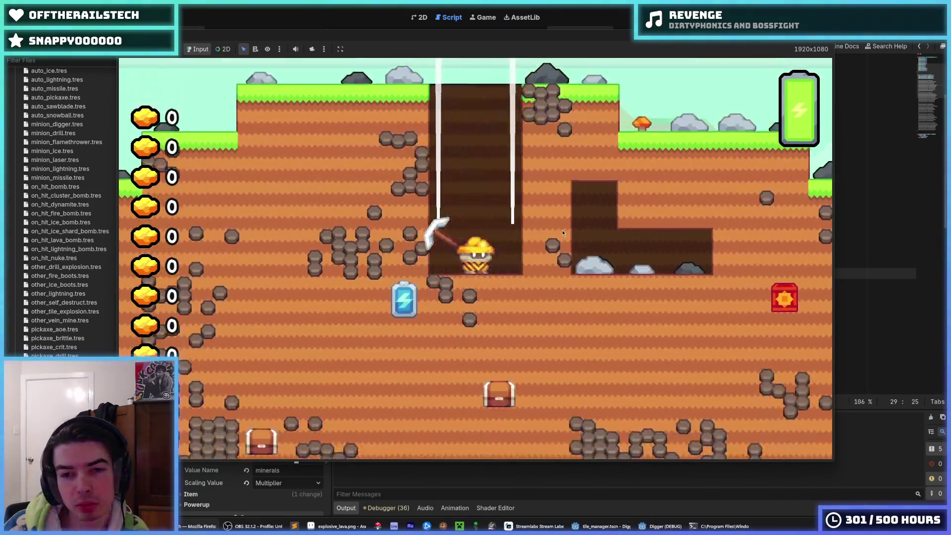
Dig rightward through the dirt with the miner, then stop the game.
key("d")
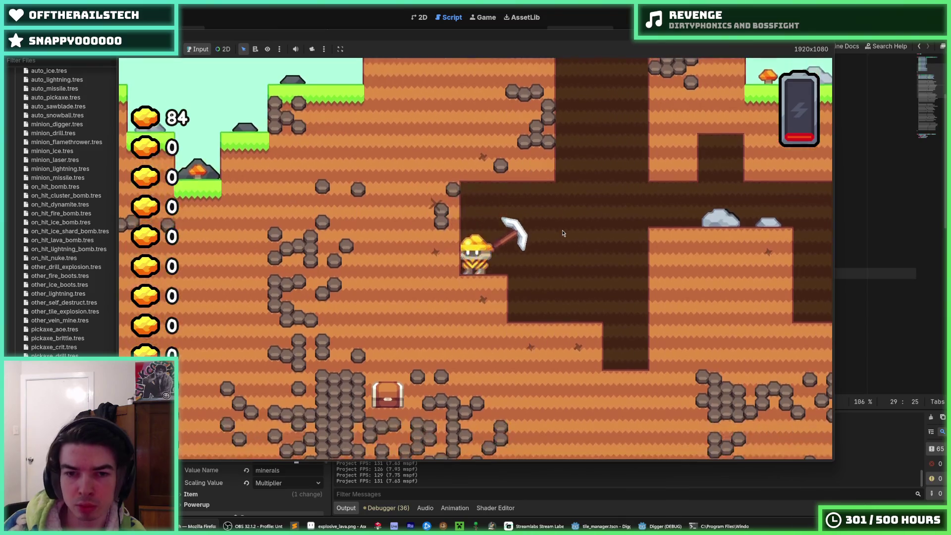
key("F8")
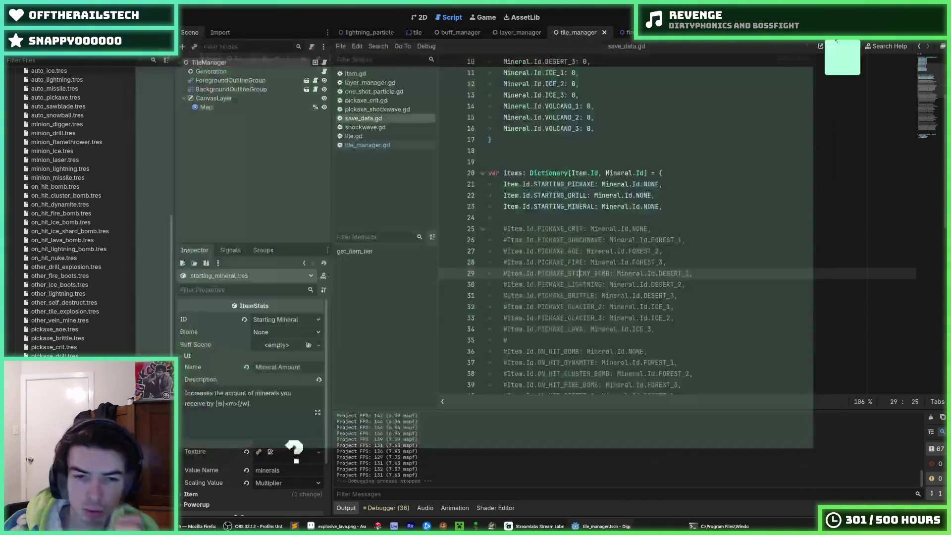
Look over the item lines in save_data.gd, then run the game from line 18.
scroll(103, 320, "up", 10)
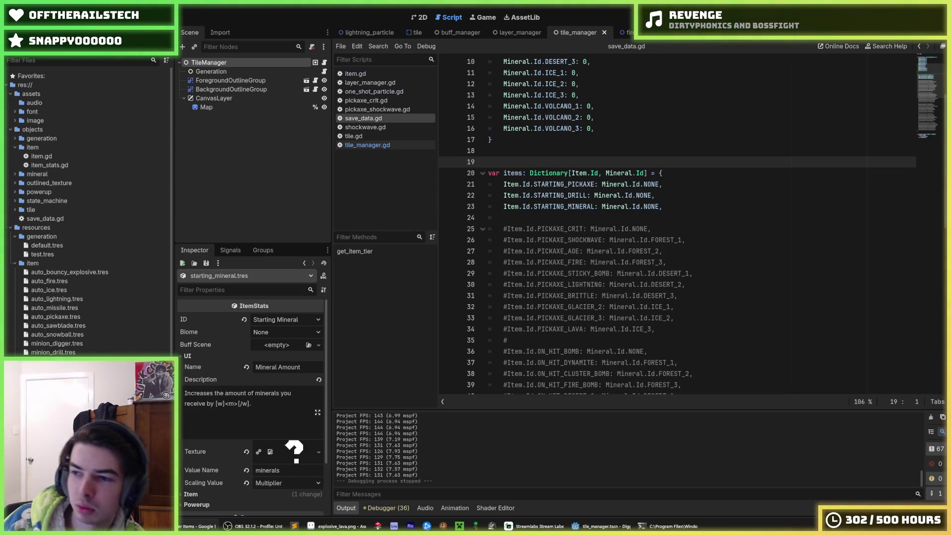
left_click(549, 317)
scroll(548, 312, "down", 4)
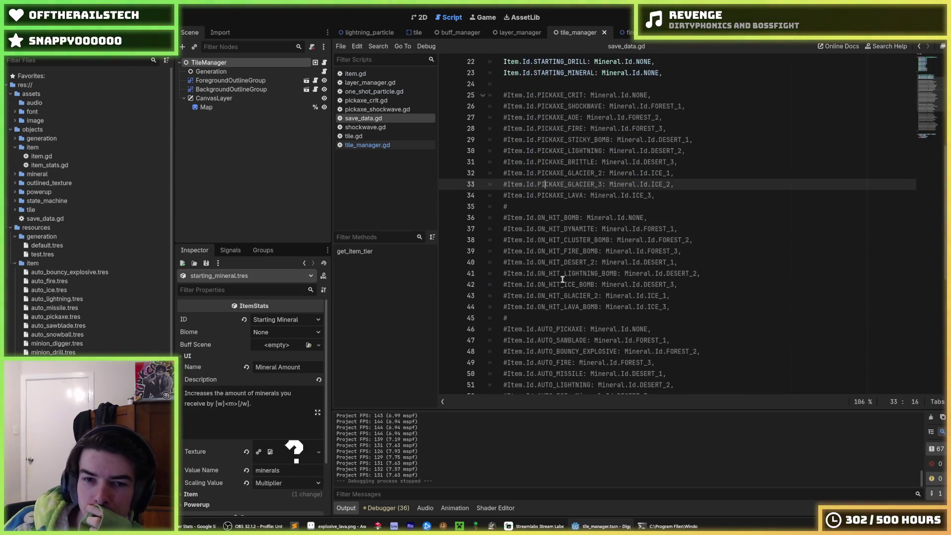
left_click(636, 217)
scroll(638, 217, "up", 3)
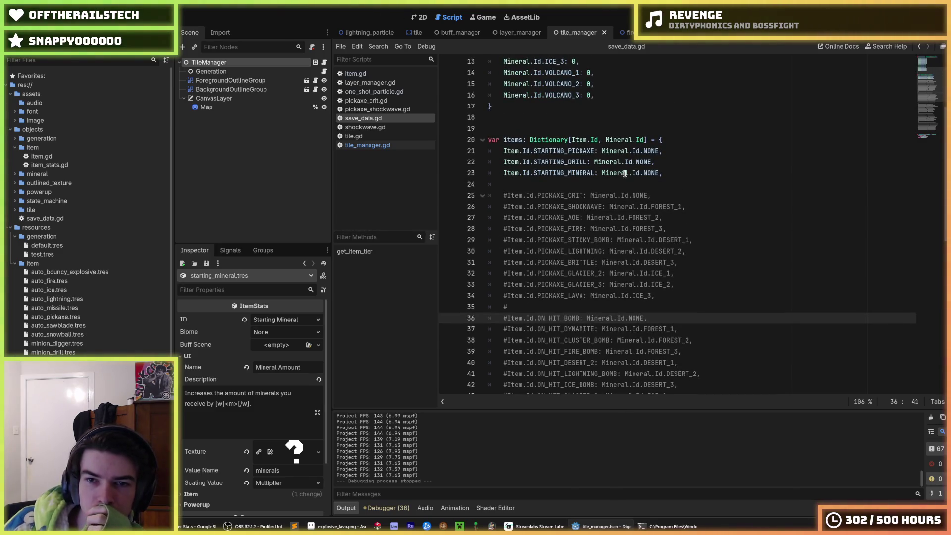
double_click(642, 163)
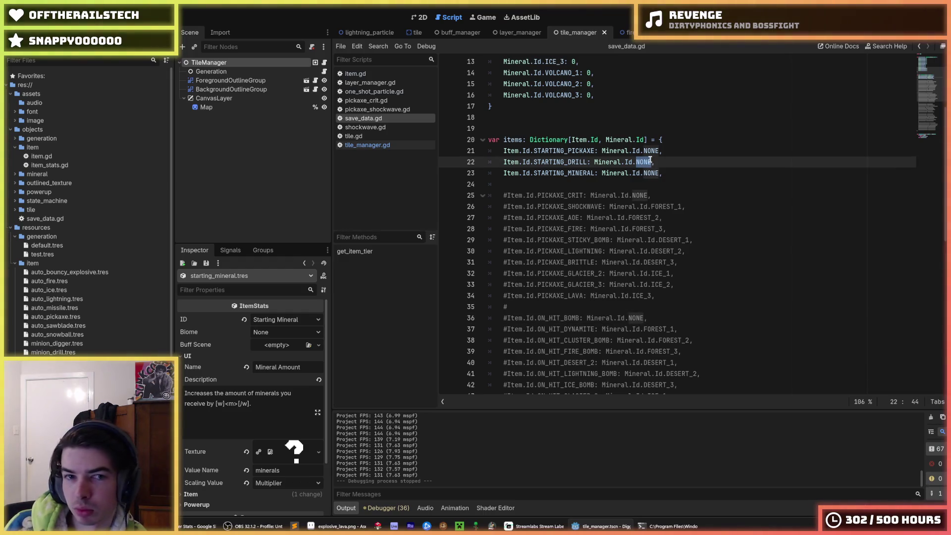
left_click(650, 160)
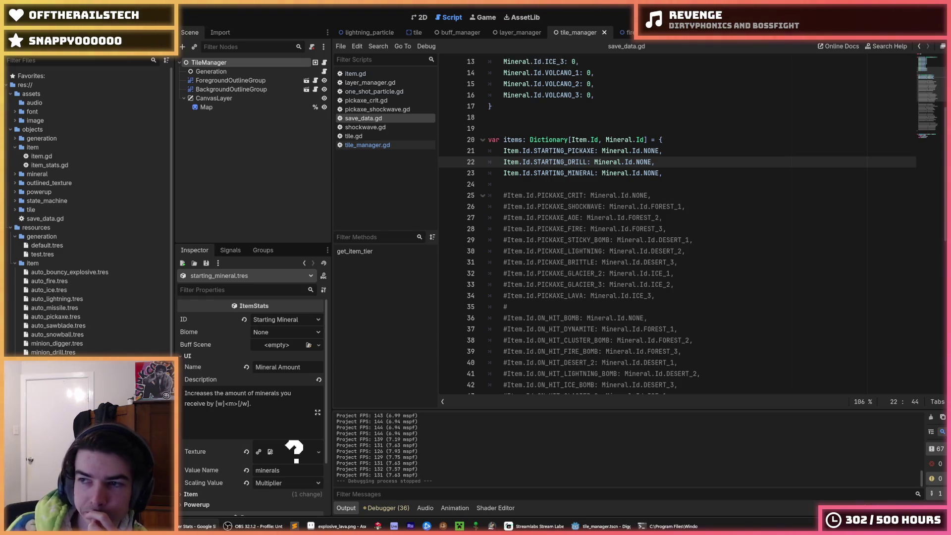
left_click(720, 117)
key("F5")
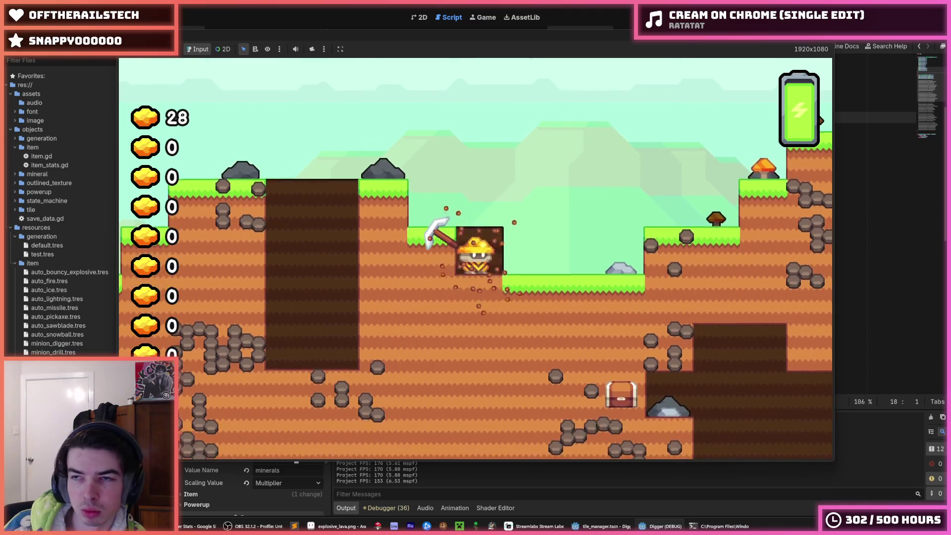
Stop the game, save, and open default.tres to show its 192×144 generation settings.
key("F8")
key("ctrl+s")
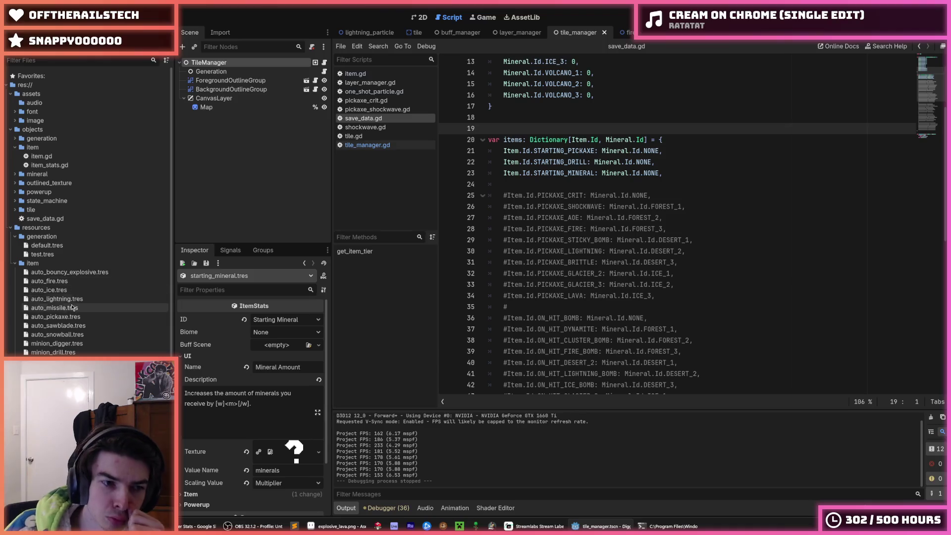
left_click(59, 245)
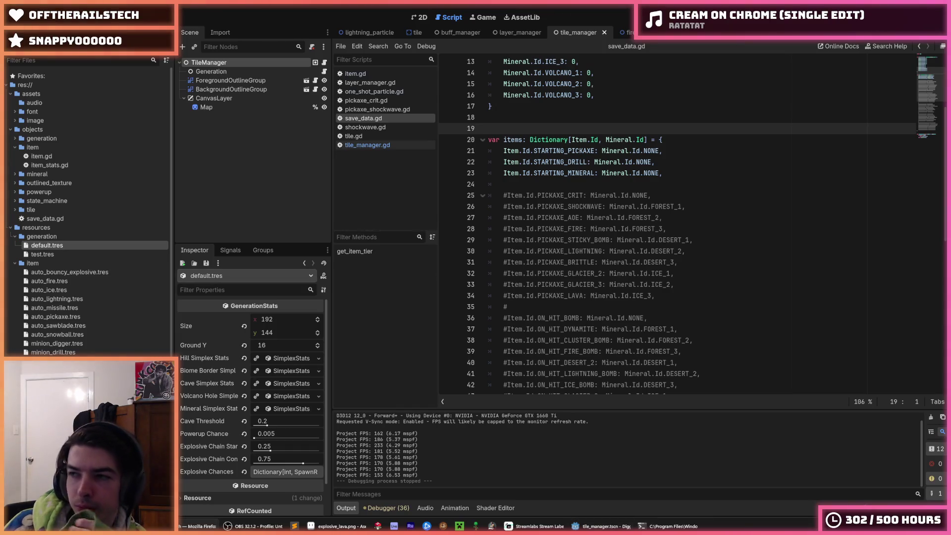
scroll(44, 328, "down", 3)
scroll(44, 327, "up", 3)
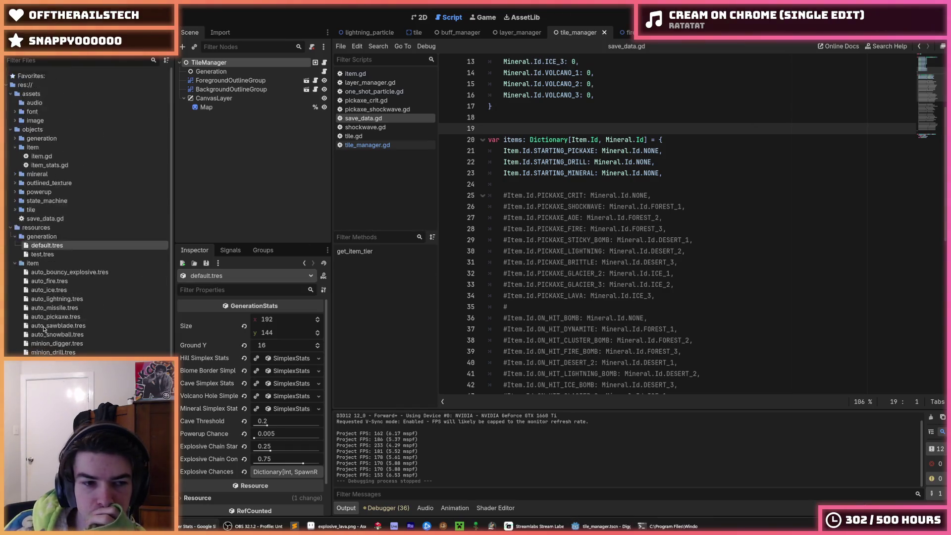
scroll(44, 328, "down", 5)
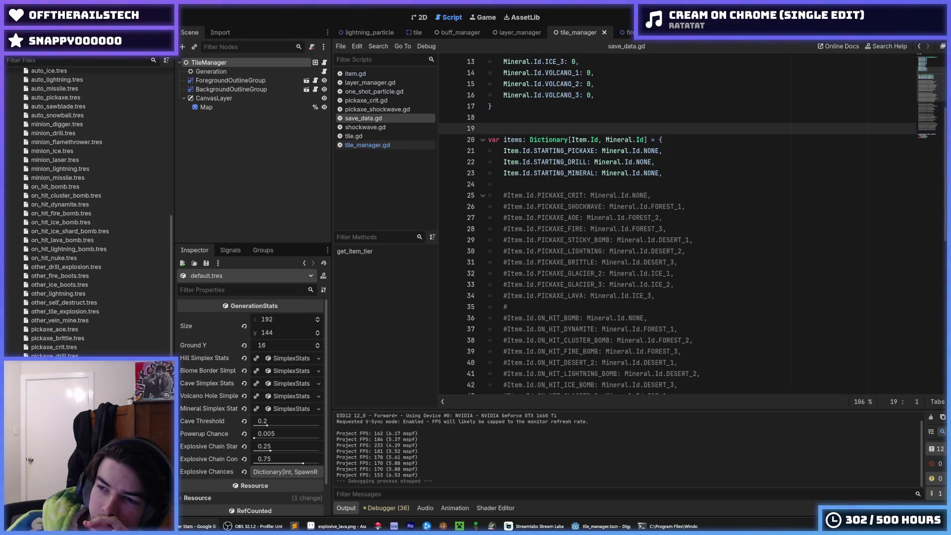
scroll(74, 347, "up", 5)
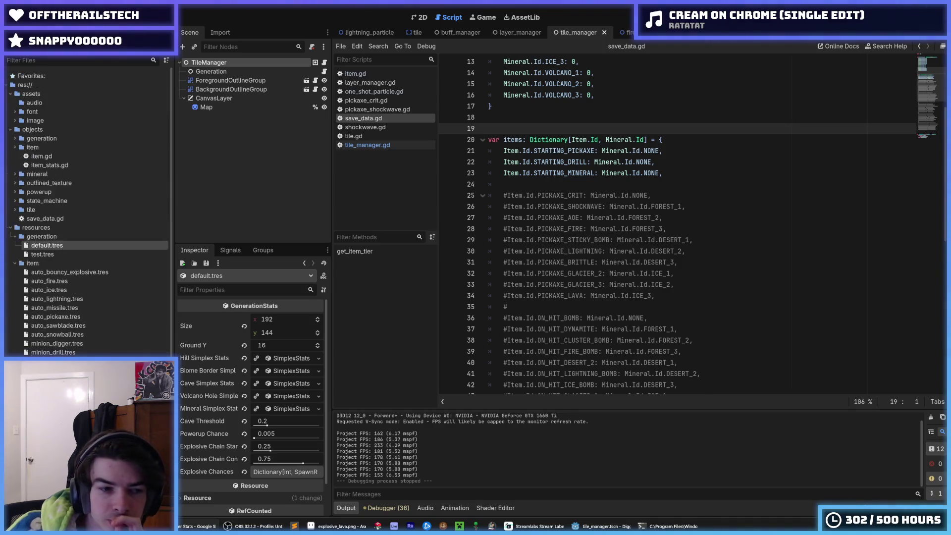
Collapse the other FileSystem folders and open deepslate.tres under resources/tile.
left_click(15, 209)
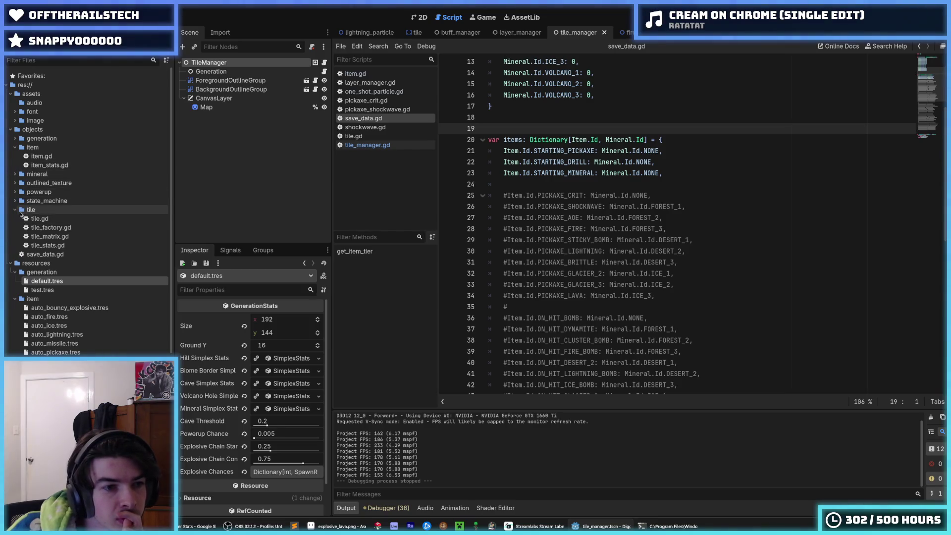
left_click(15, 209)
left_click(15, 236)
left_click(14, 245)
left_click(15, 272)
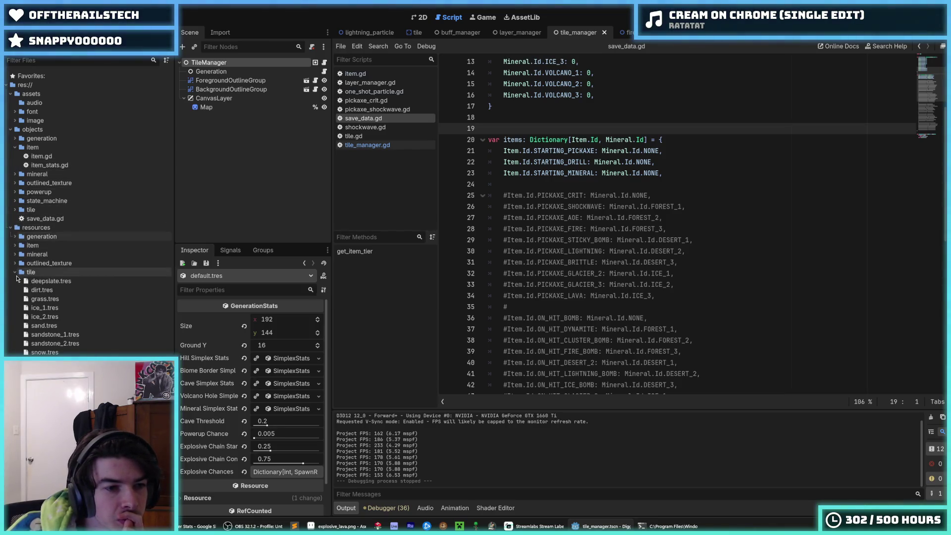
left_click(43, 282)
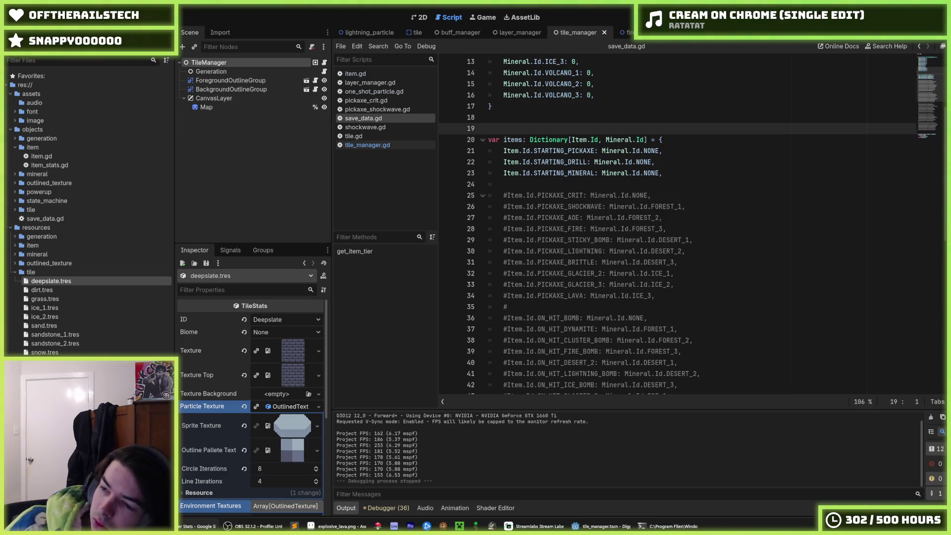
Browse the tile ID dropdown choices for deepslate.
left_click(273, 321)
left_click(273, 321)
left_click(273, 321)
Close the tile ID list and Quick Load deepslate.png as the deepslate Sprite Texture.
left_click(273, 320)
left_click(273, 321)
left_click(273, 321)
left_click(273, 321)
left_click(273, 320)
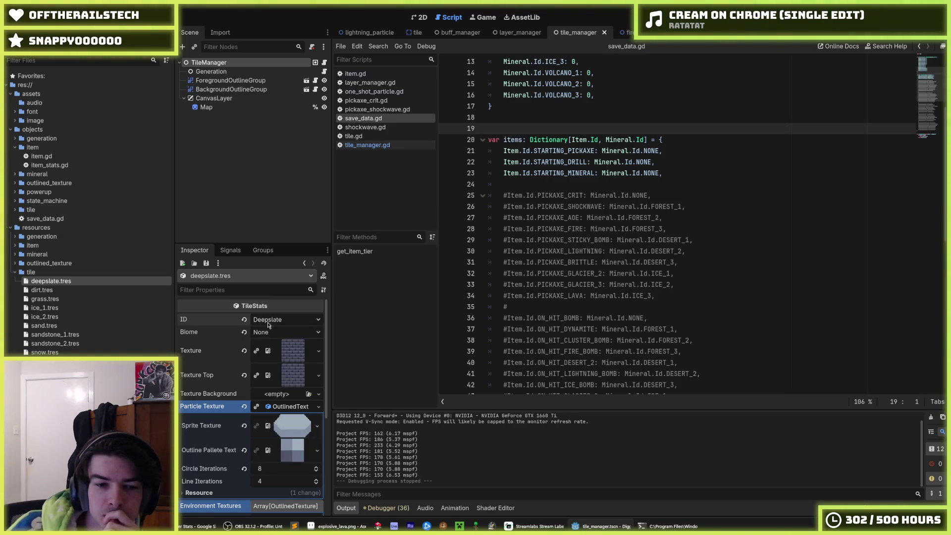
scroll(215, 365, "down", 2)
scroll(215, 365, "down", 1)
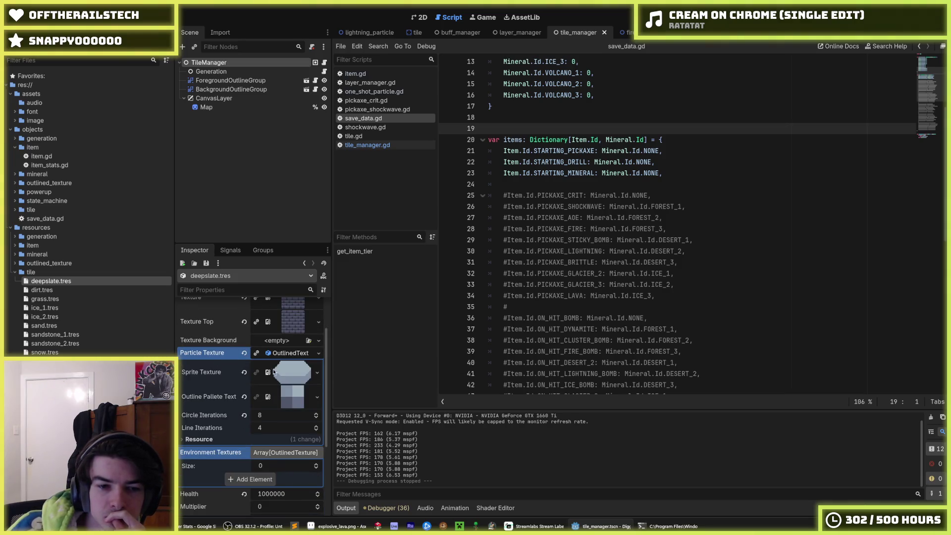
right_click(276, 372)
left_click(307, 428)
type("deepsl")
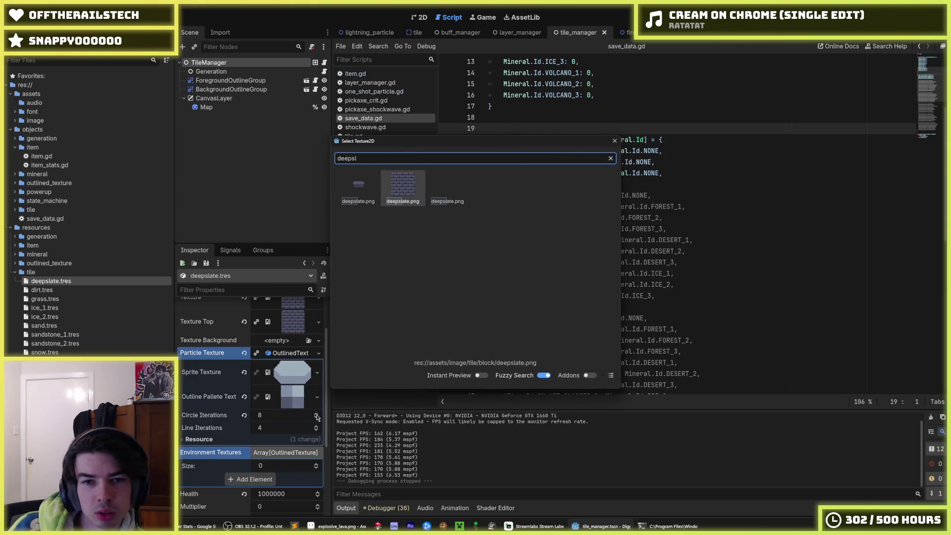
key("Down")
key("Down")
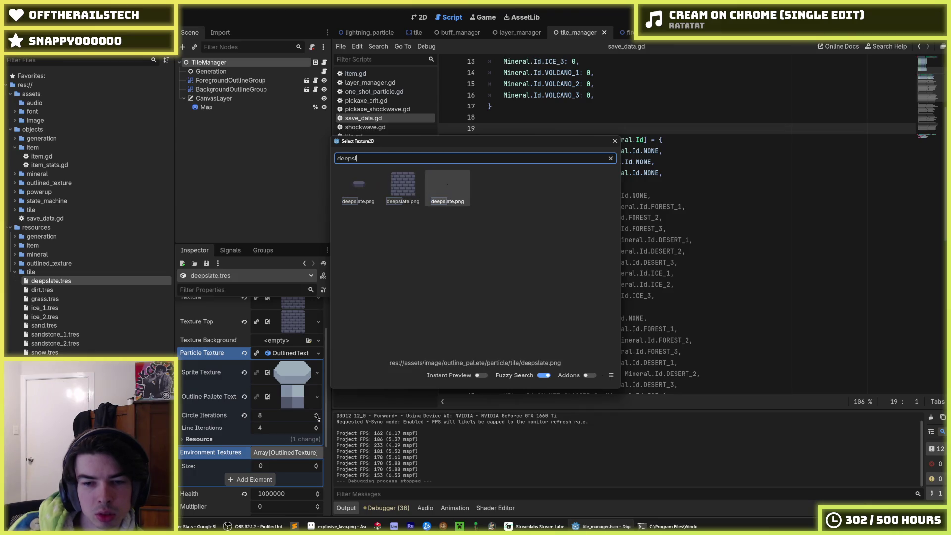
key("Return")
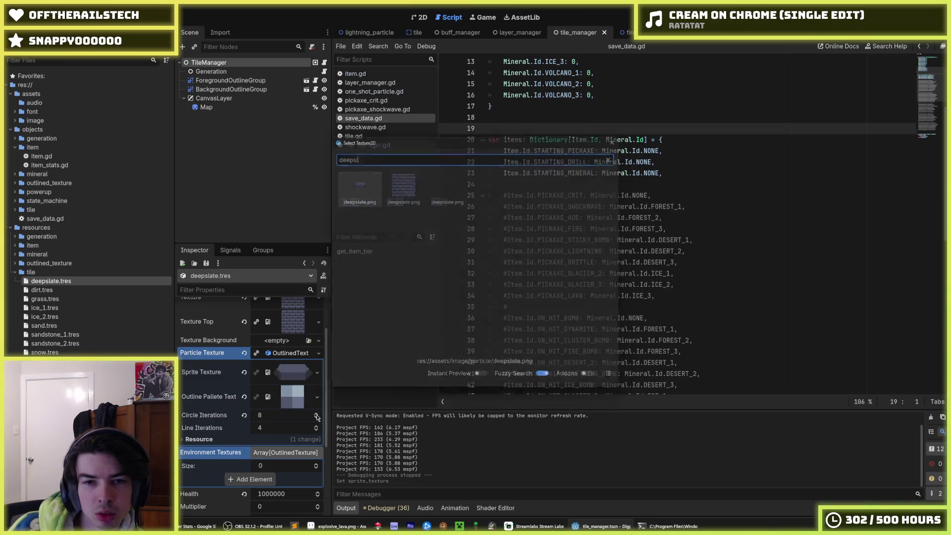
Quick Load deepslate.png as the Outline Pallete Texture.
right_click(291, 397)
left_click(317, 428)
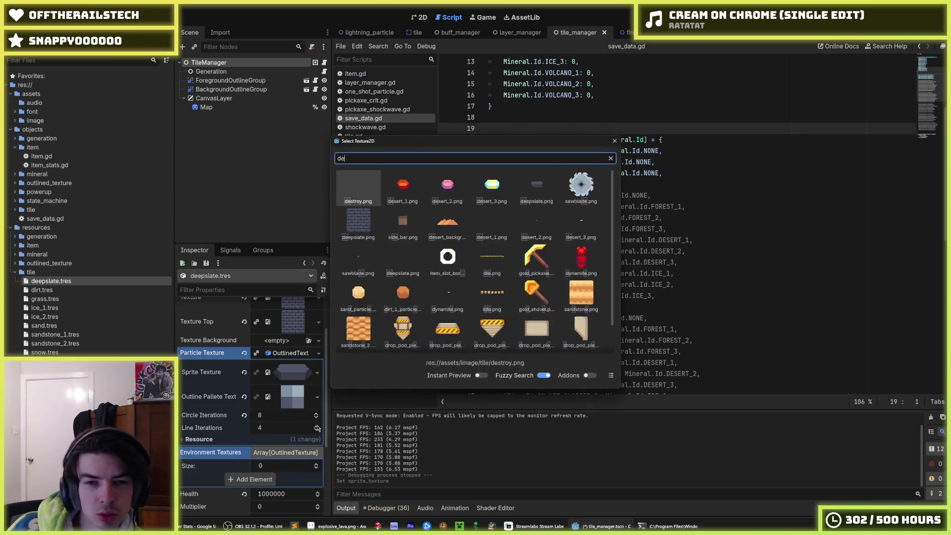
type("deepsla")
key("Return")
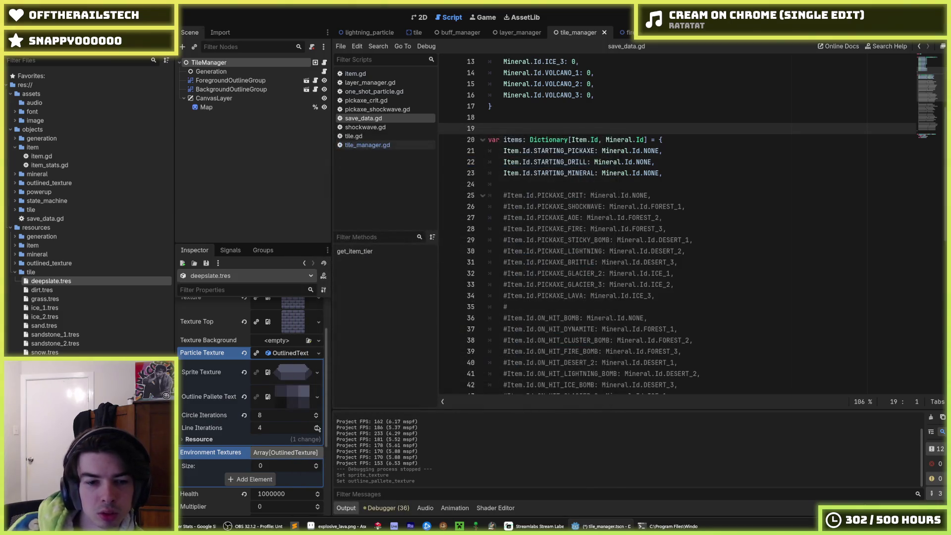
Set the deepslate tile's Health to 500000 and save.
scroll(213, 371, "down", 2)
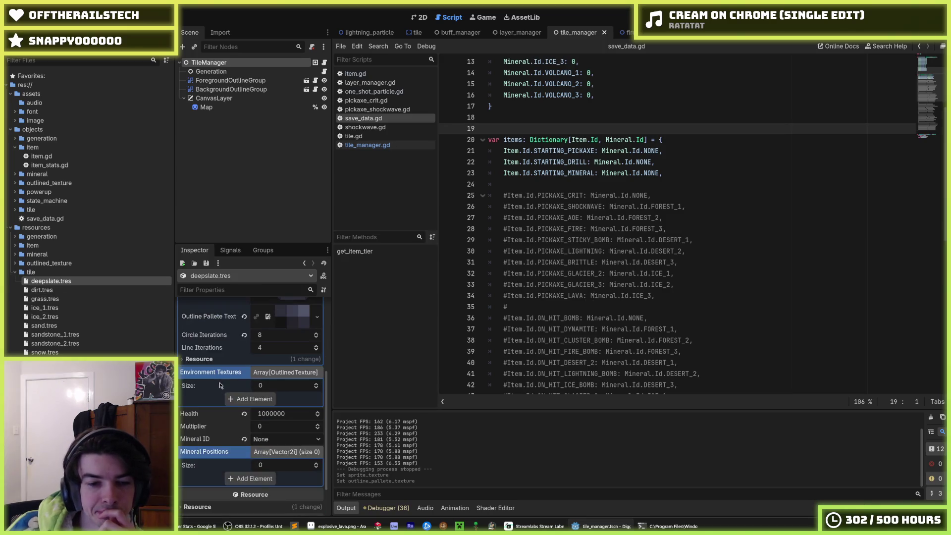
scroll(274, 380, "up", 2)
left_click(286, 354)
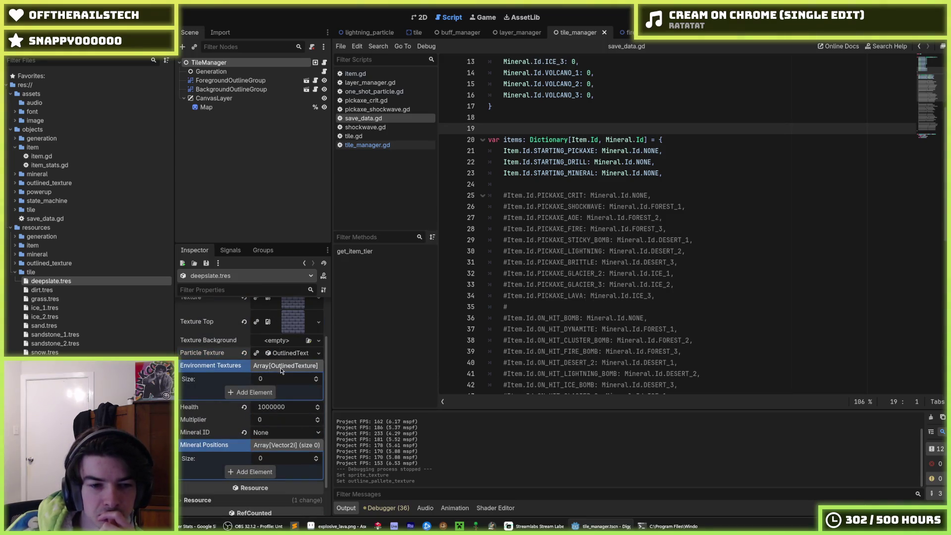
left_click(280, 368)
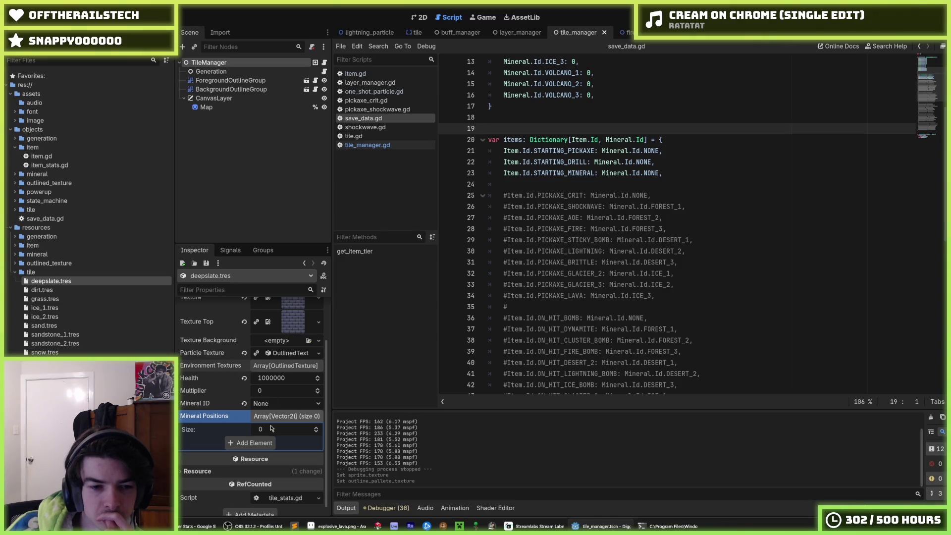
left_click(266, 378)
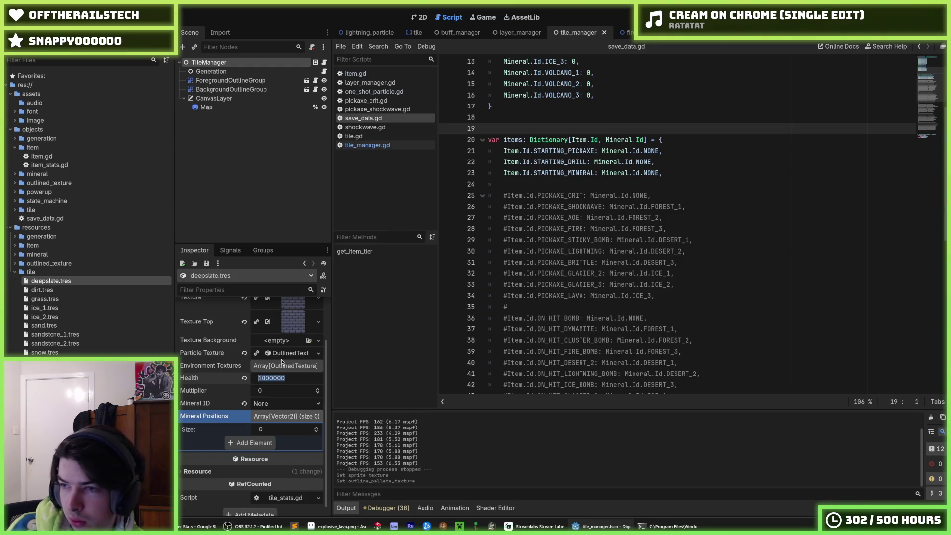
type("500000")
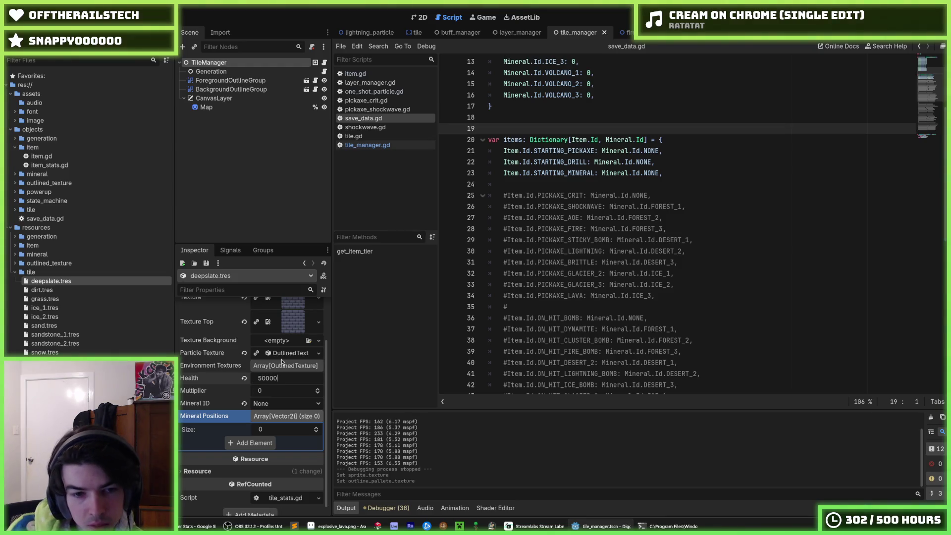
key("Return")
key("ctrl+s")
Lower dirt.tres Health from 10 to 8.
left_click(42, 290)
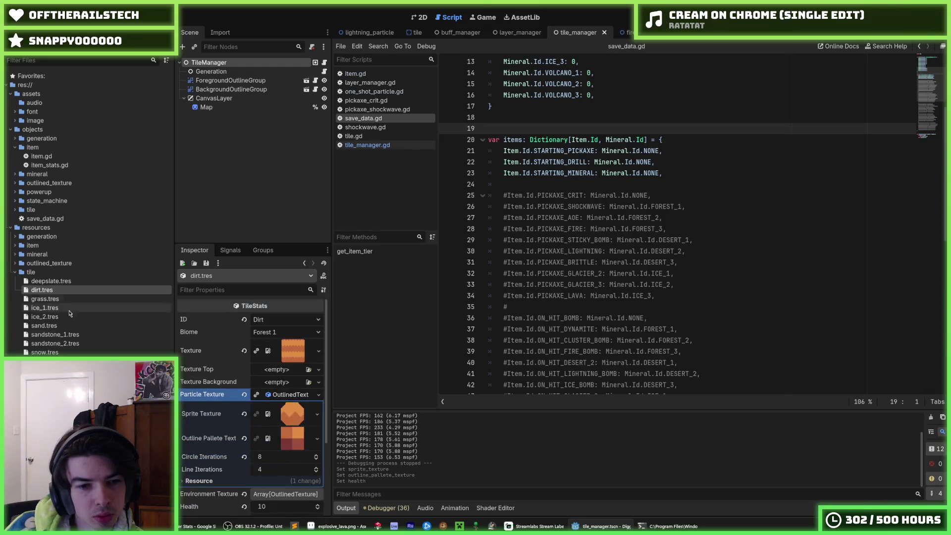
left_click(285, 398)
type("8")
key("Return")
key("ctrl+s")
key("F5")
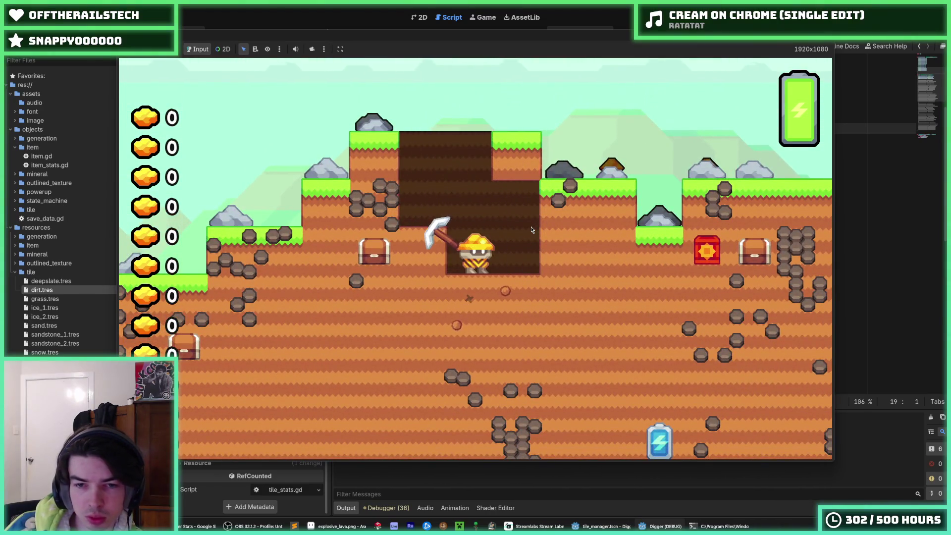
key("Right")
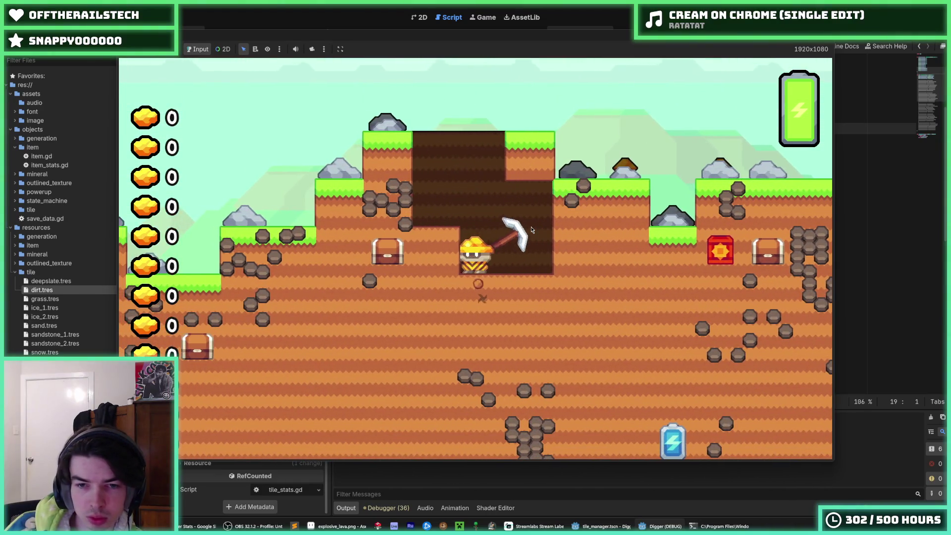
key("Left")
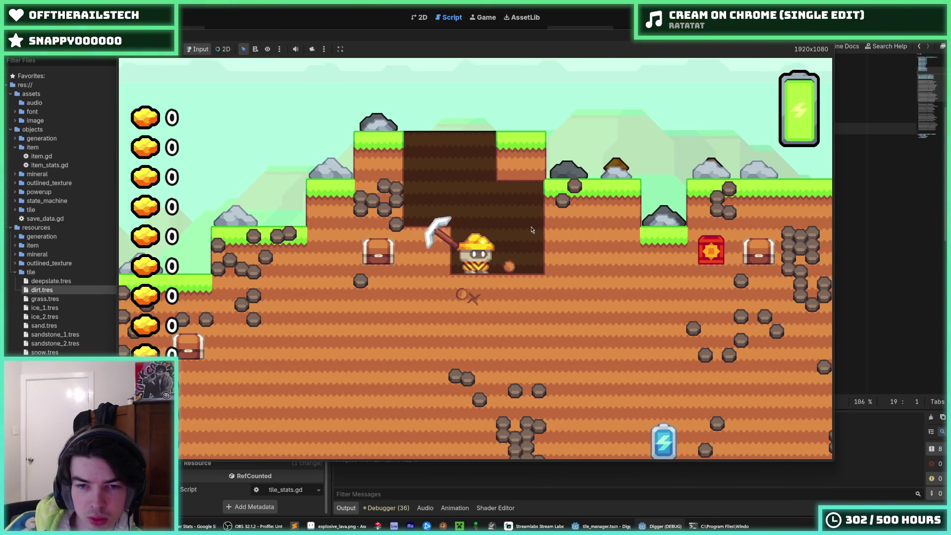
key("Down")
key("Down")
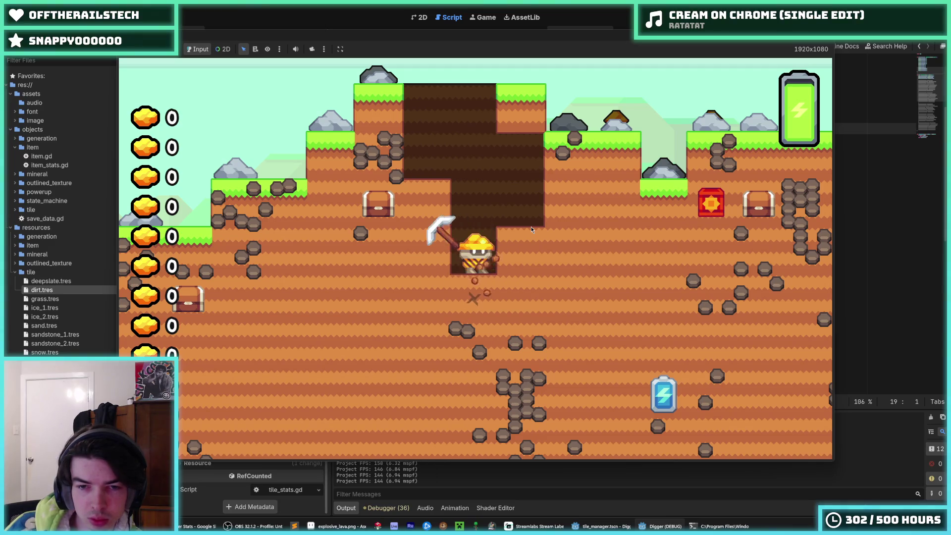
key("Down")
key("Down")
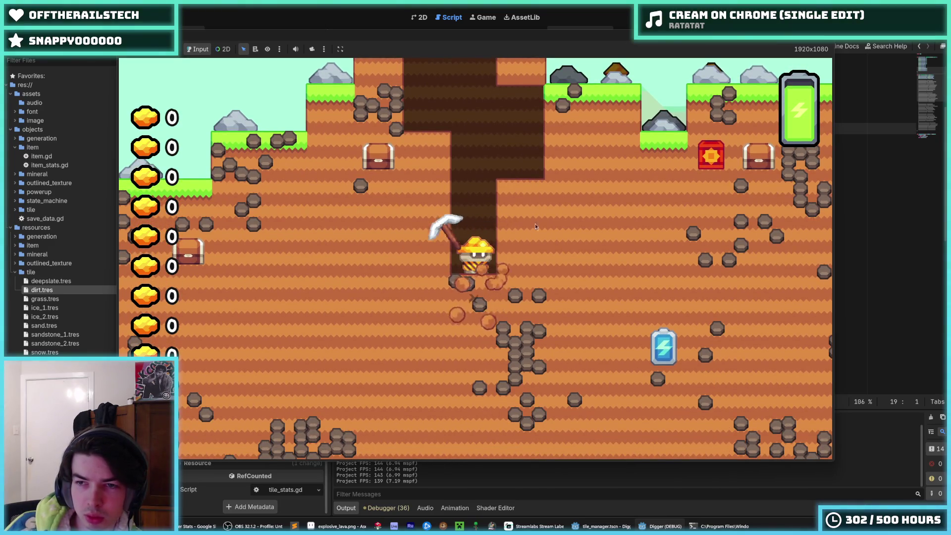
key("Down")
key("Down")
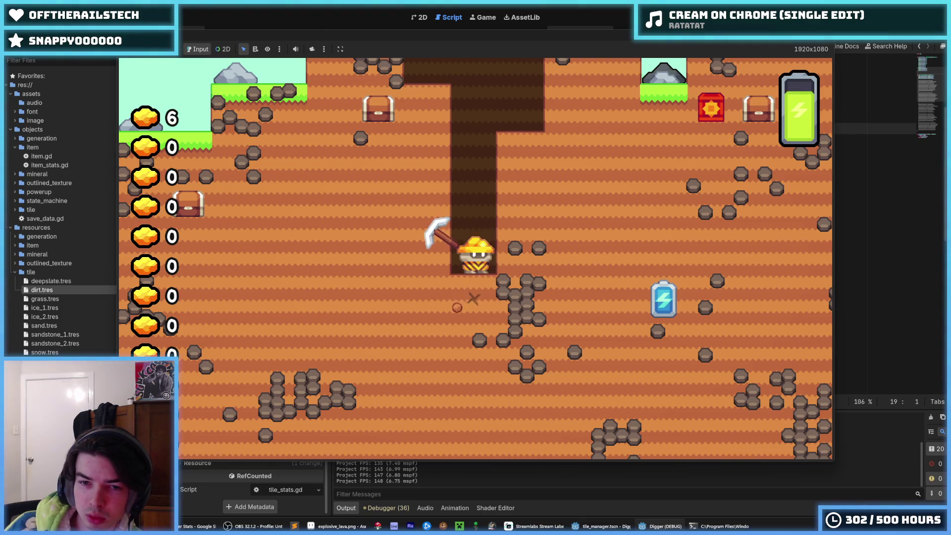
key("F8")
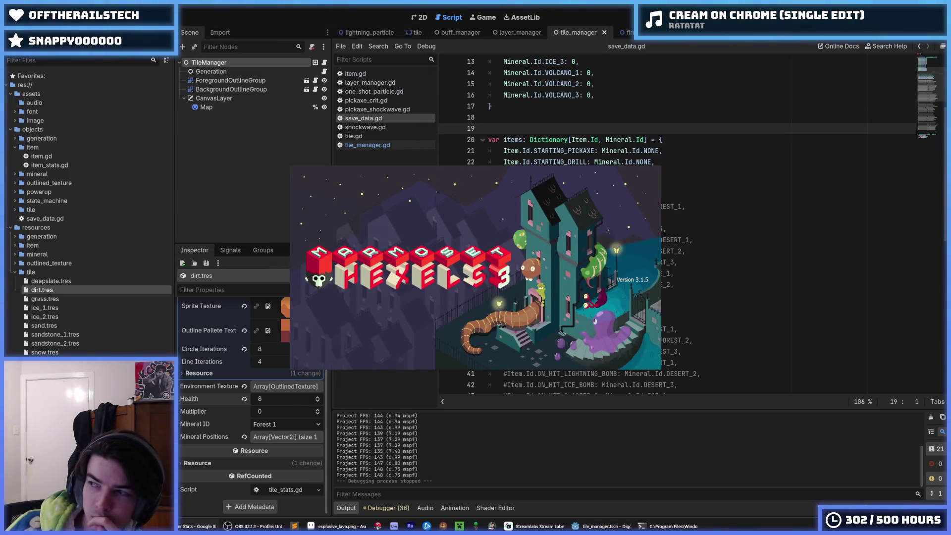
Open destroy.hxl from Digger's Sprites/tiles folder, after a detour through particles.
left_click(263, 196)
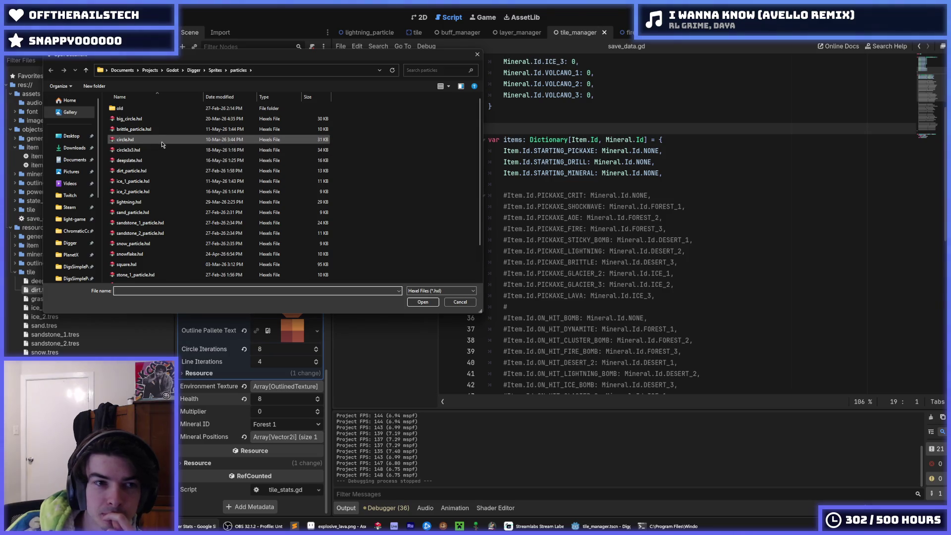
left_click(215, 69)
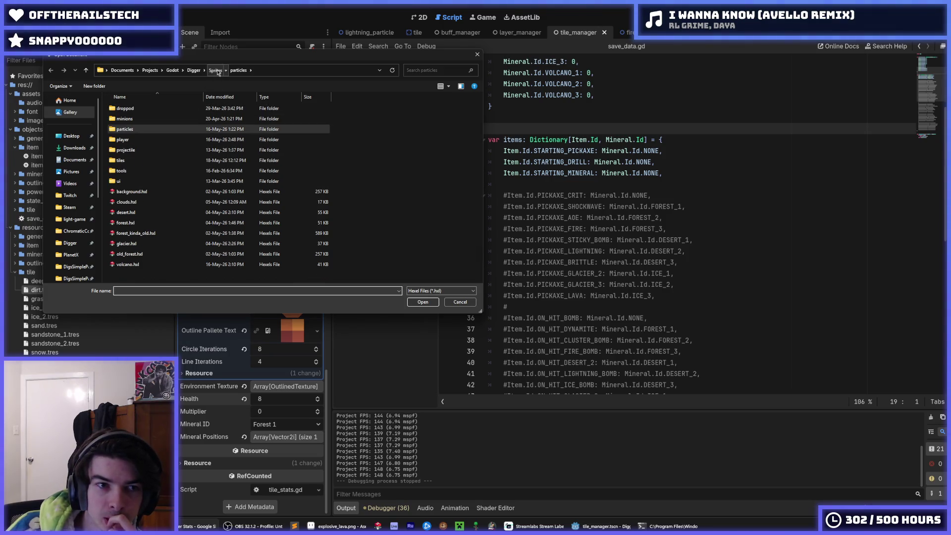
double_click(136, 130)
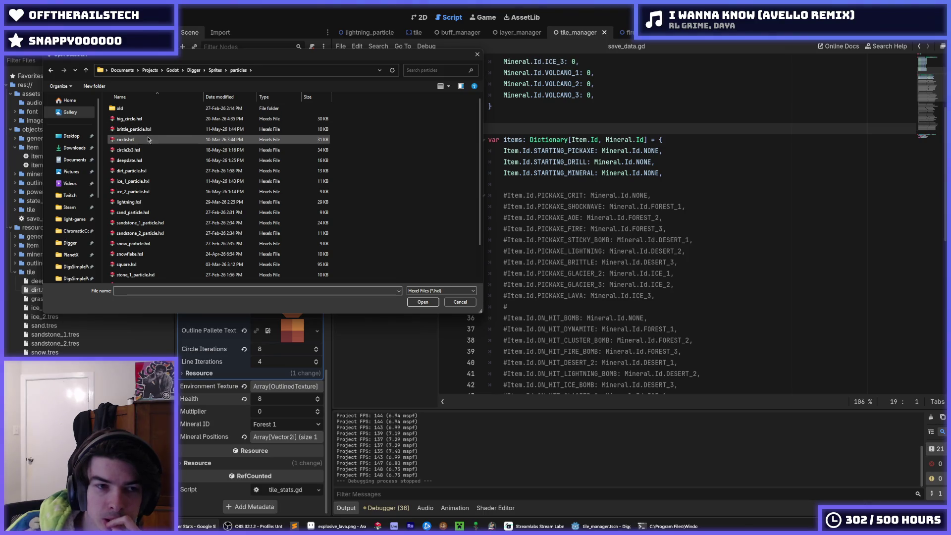
scroll(154, 206, "down", 2)
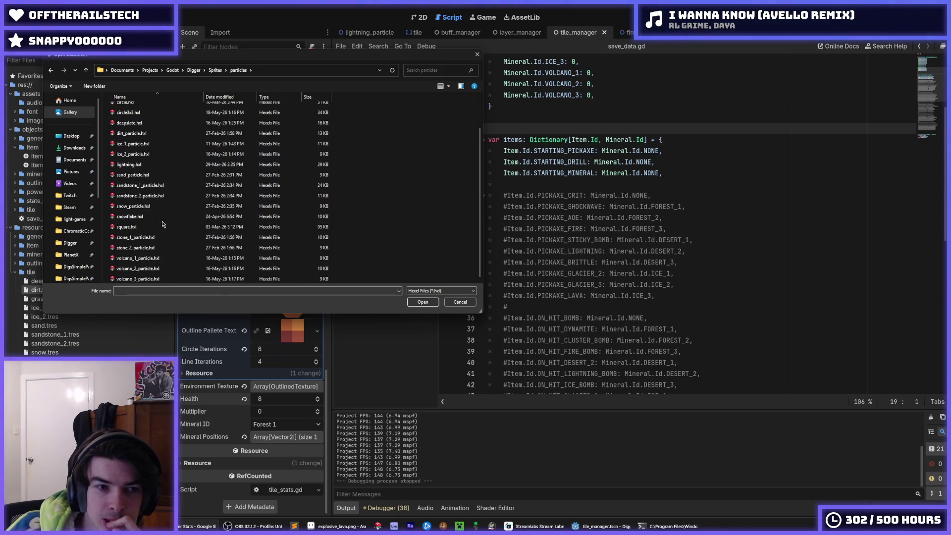
scroll(174, 186, "up", 2)
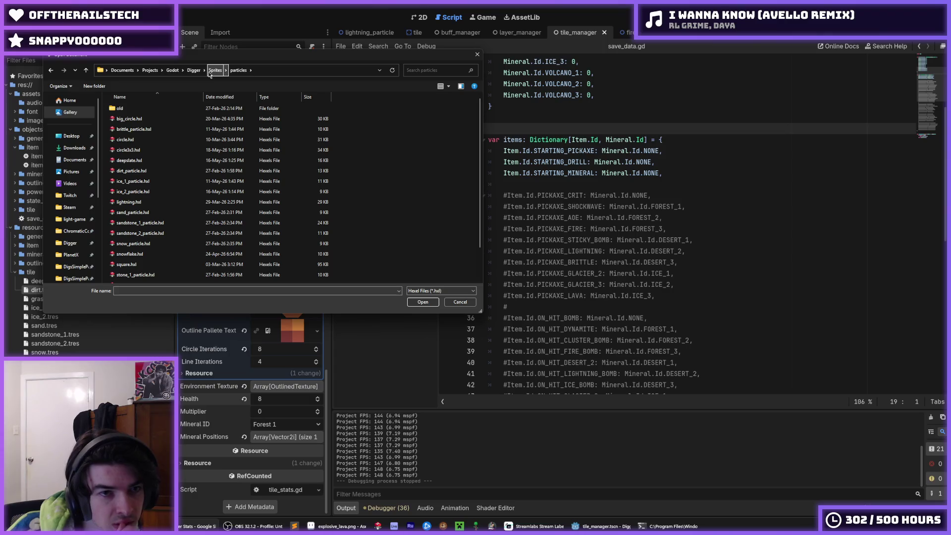
left_click(209, 74)
double_click(130, 139)
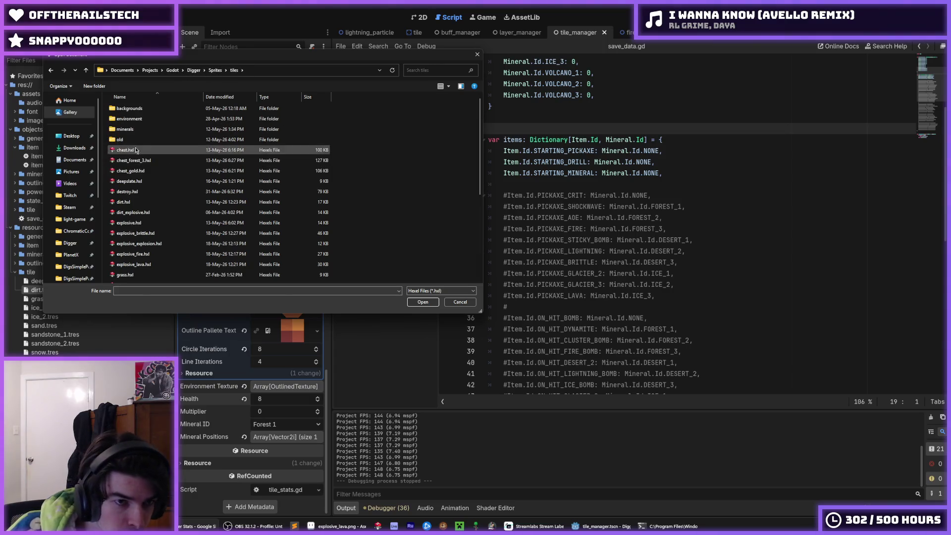
scroll(147, 166, "down", 2)
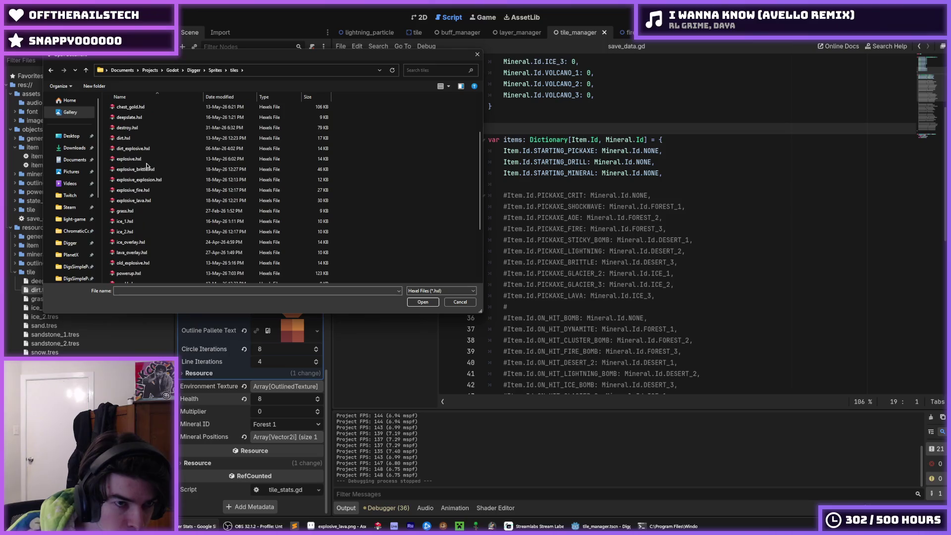
double_click(142, 137)
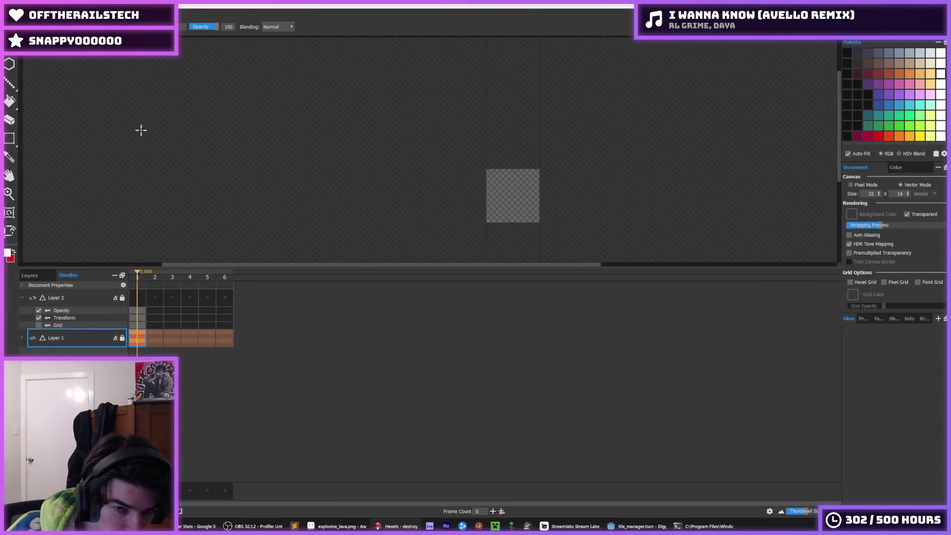
Select Layer 2 and preview the destroy animation's six existing frames.
left_click(142, 297)
left_click(154, 300)
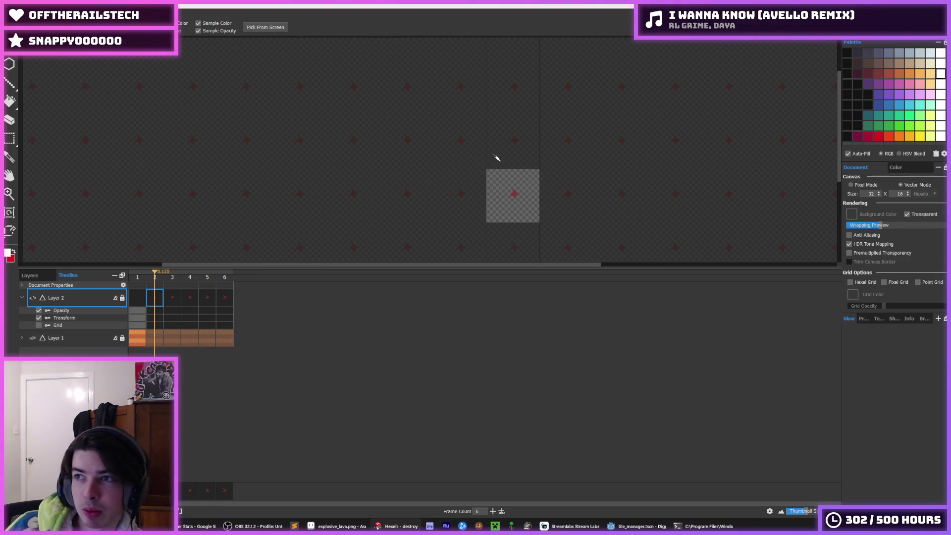
scroll(497, 159, "up", 2)
scroll(500, 184, "down", 2)
left_click(228, 302)
left_click(155, 303)
left_click(140, 302)
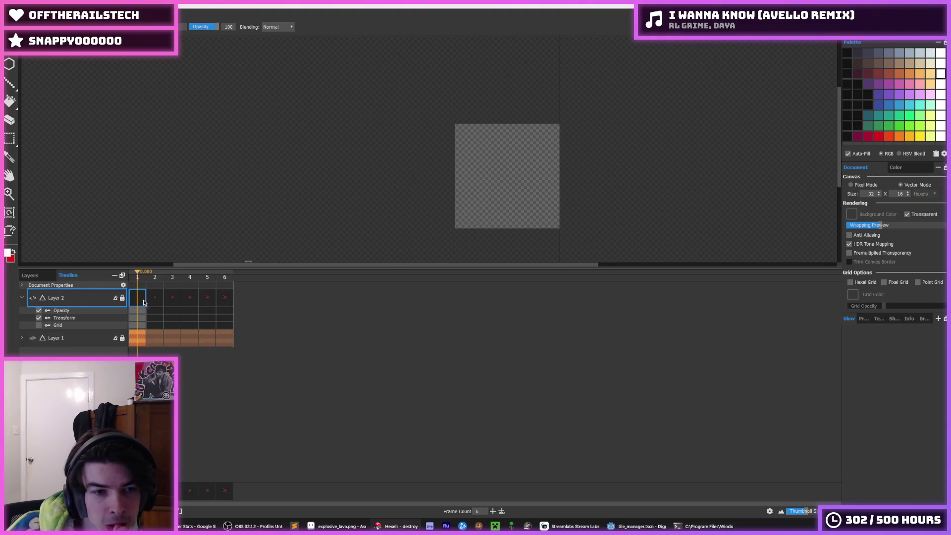
left_click(154, 342)
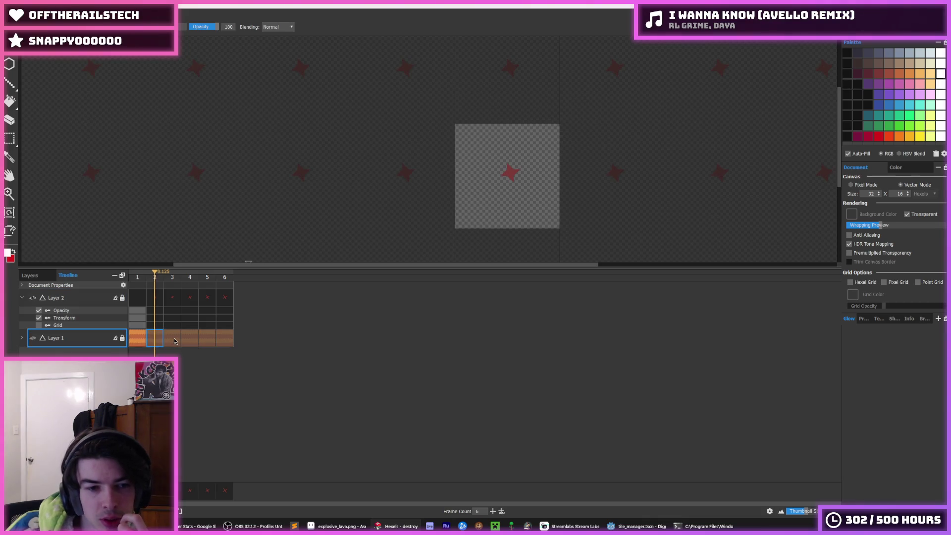
left_click(175, 341)
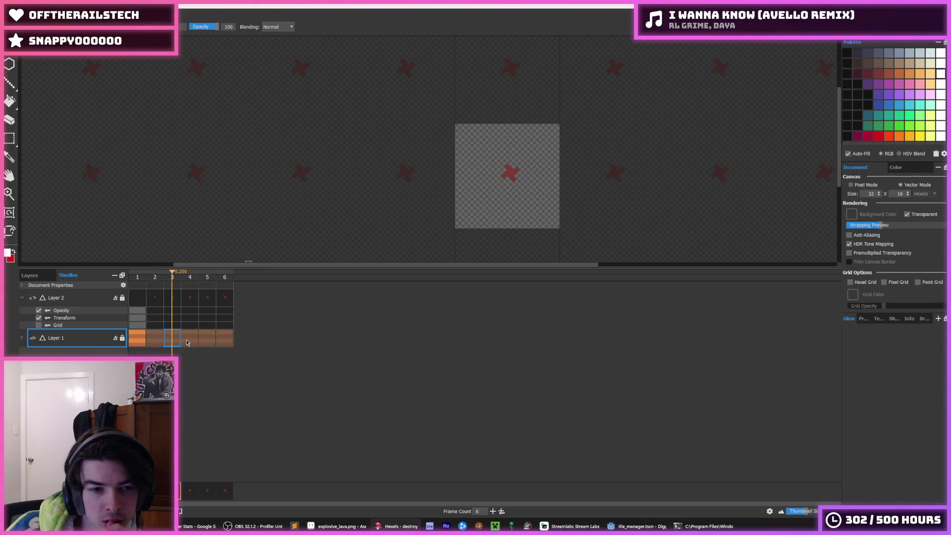
left_click(190, 341)
left_click(207, 339)
left_click(223, 339)
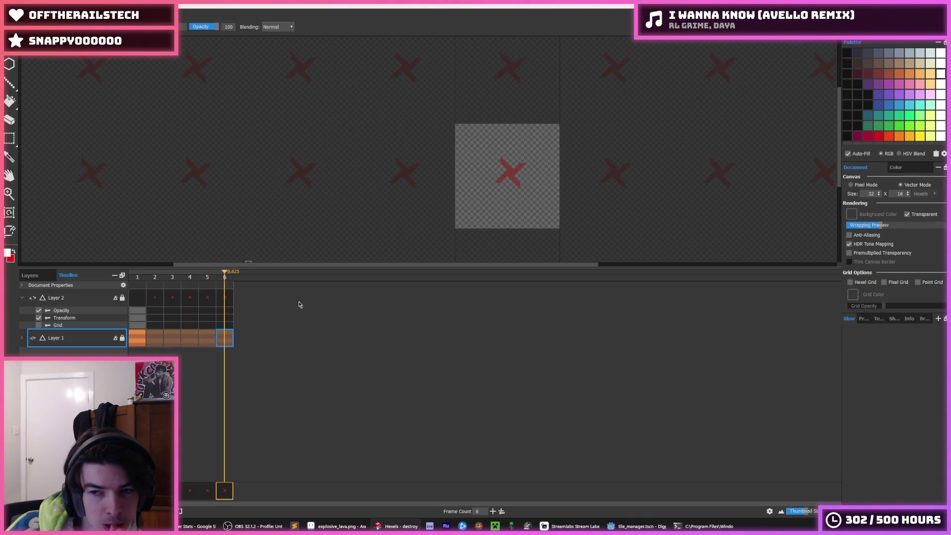
Insert two new key cels after Layer 2's last frame, making frames 7 and 8.
left_click(224, 296)
right_click(225, 294)
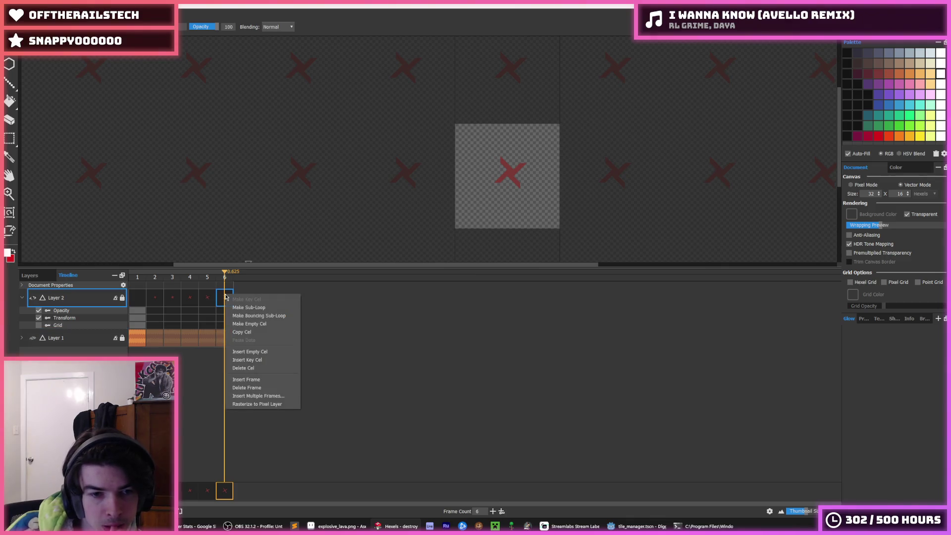
left_click(256, 363)
right_click(243, 299)
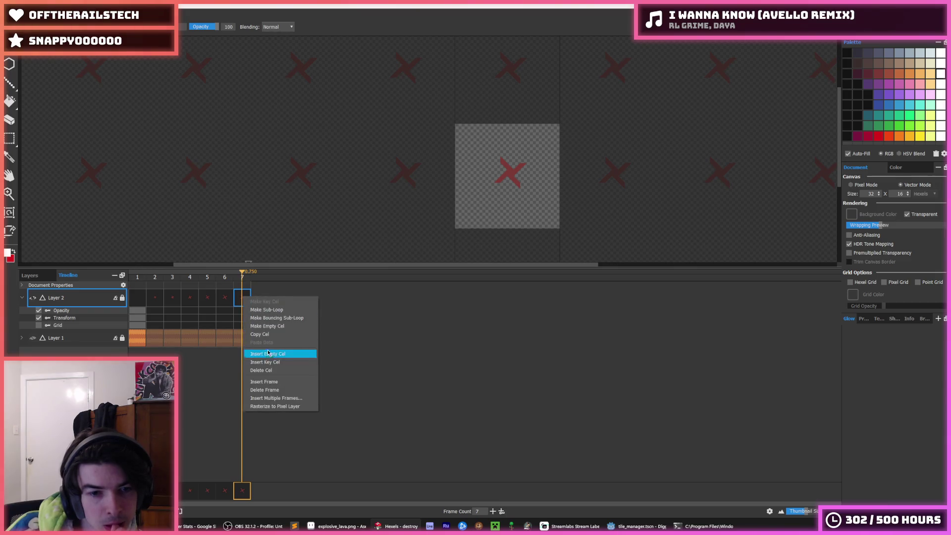
left_click(280, 364)
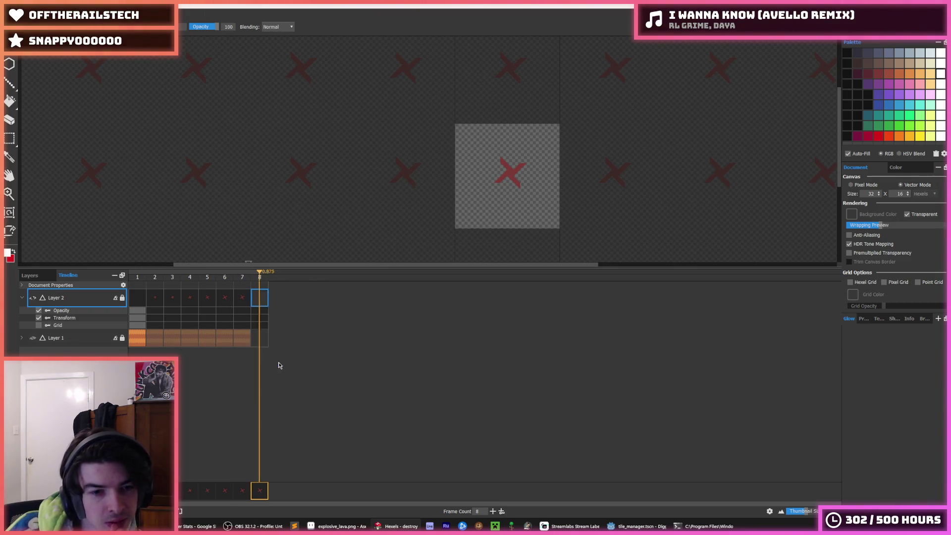
Pick red as the drawing colour and review frames 3–8 holding the red X.
left_click(226, 301)
left_click(242, 299)
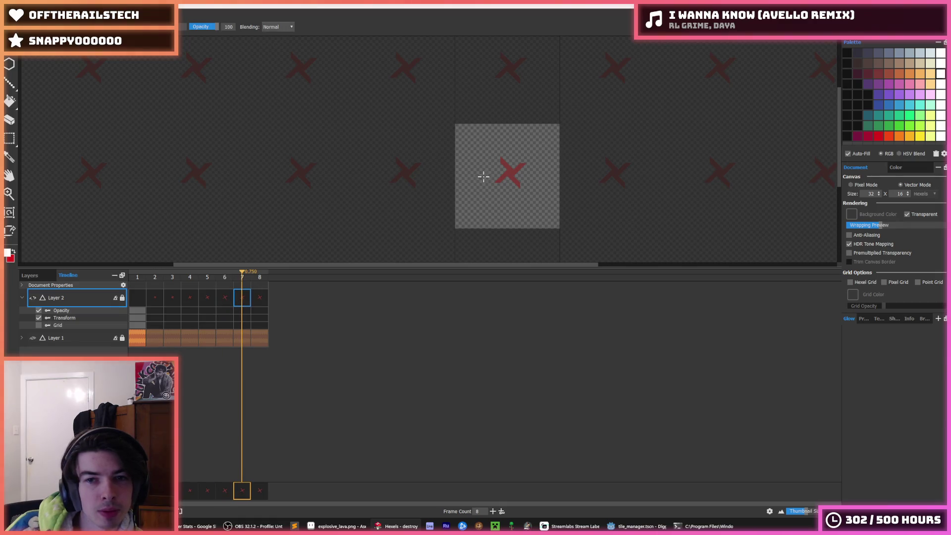
scroll(488, 176, "up", 3)
left_click(496, 171, "alt")
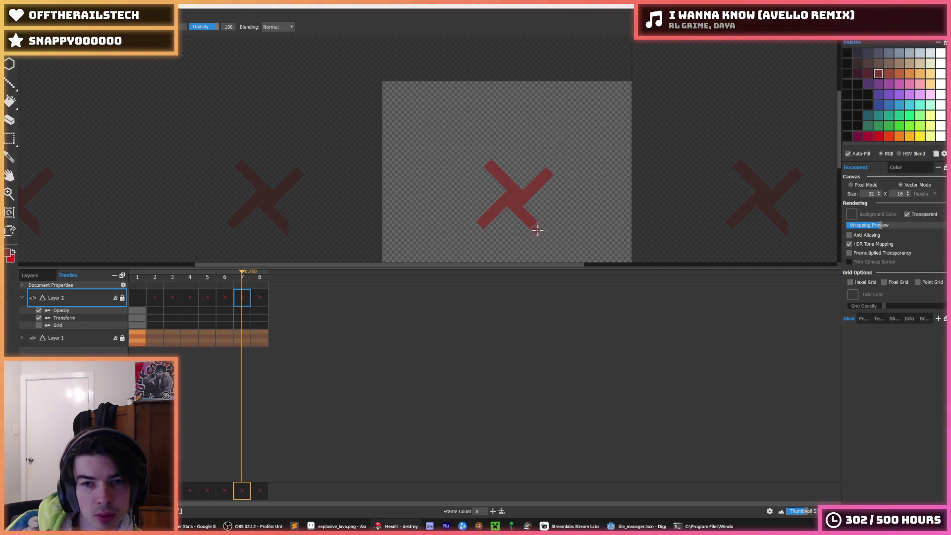
left_click(261, 297)
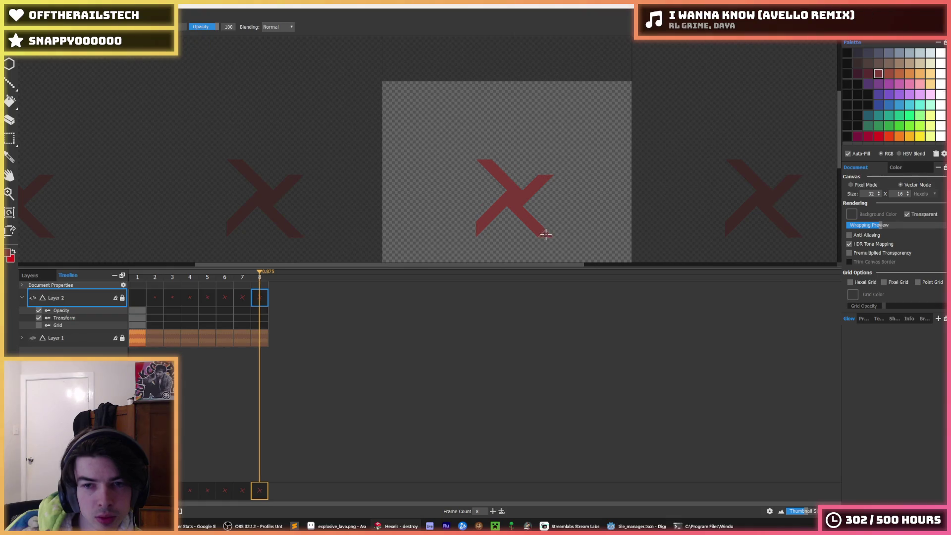
key("e")
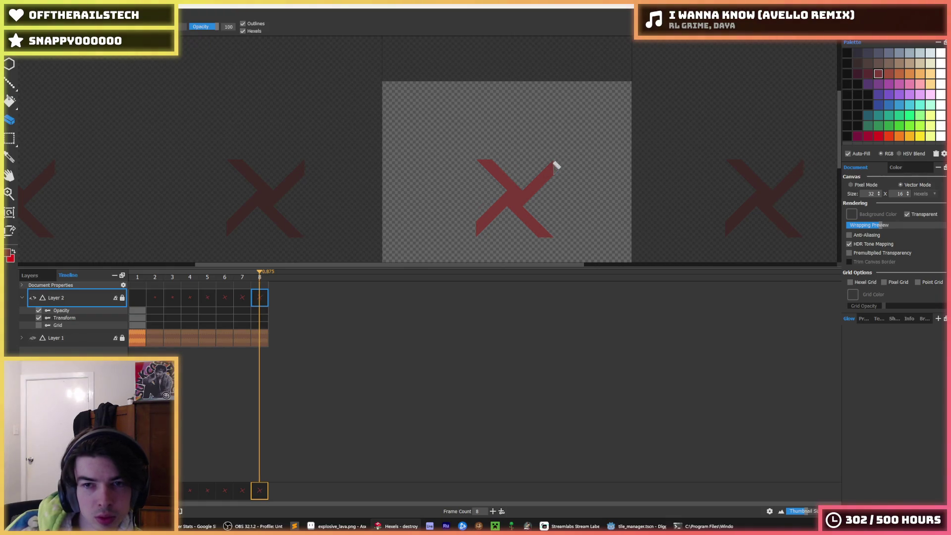
left_click(242, 299)
left_click(225, 299)
left_click(208, 302)
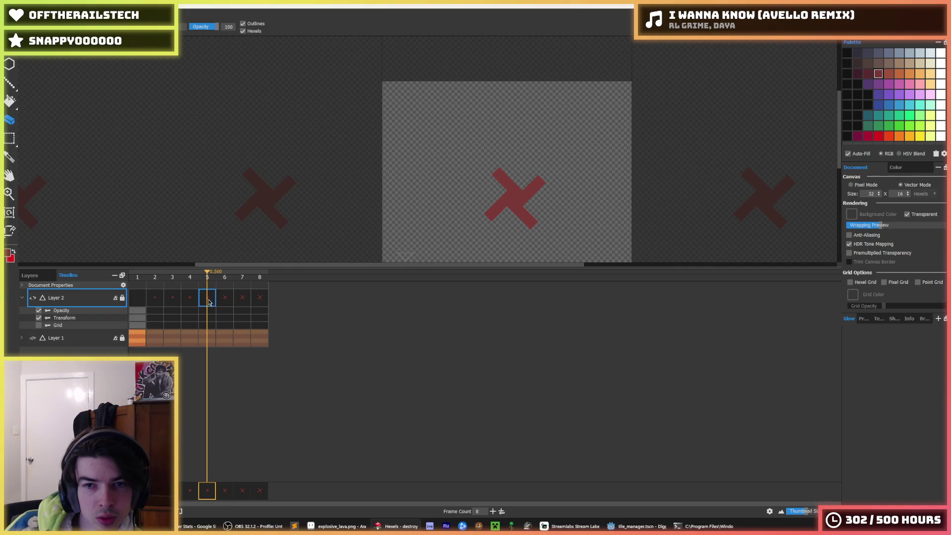
left_click(194, 300)
left_click(180, 299)
left_click(259, 297)
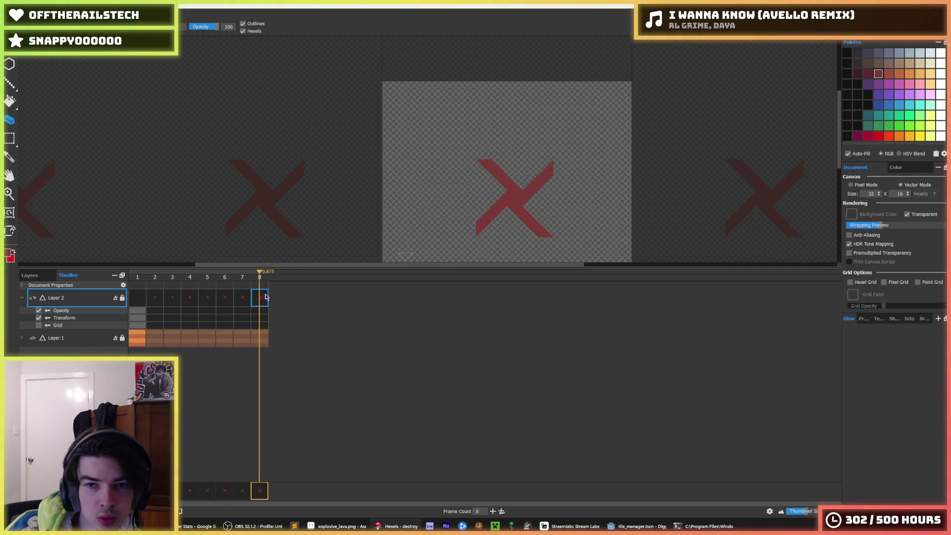
Scrub through all eight frames, finish on the red-X frame 8, and start the PNG export.
key("i")
scroll(464, 200, "down", 4)
scroll(464, 202, "up", 4)
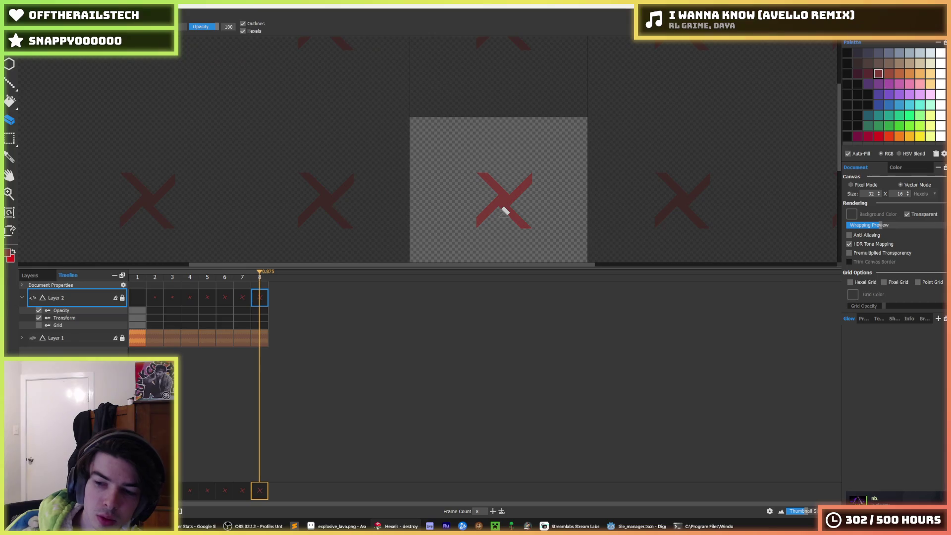
left_click(242, 300)
left_click(224, 299)
left_click(263, 300)
left_click(242, 300)
left_click(224, 300)
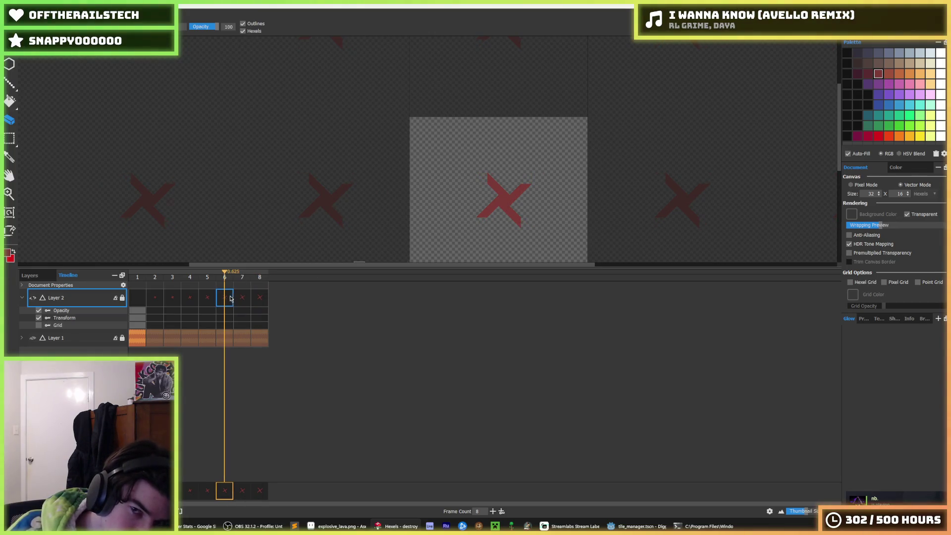
left_click(207, 300)
left_click(193, 301)
left_click(175, 300)
left_click(158, 299)
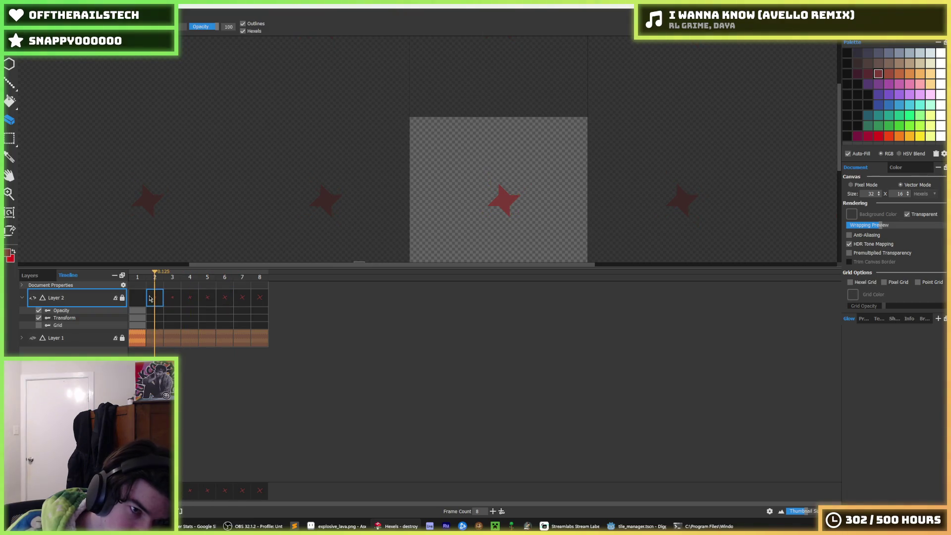
left_click(144, 298)
left_click(259, 296)
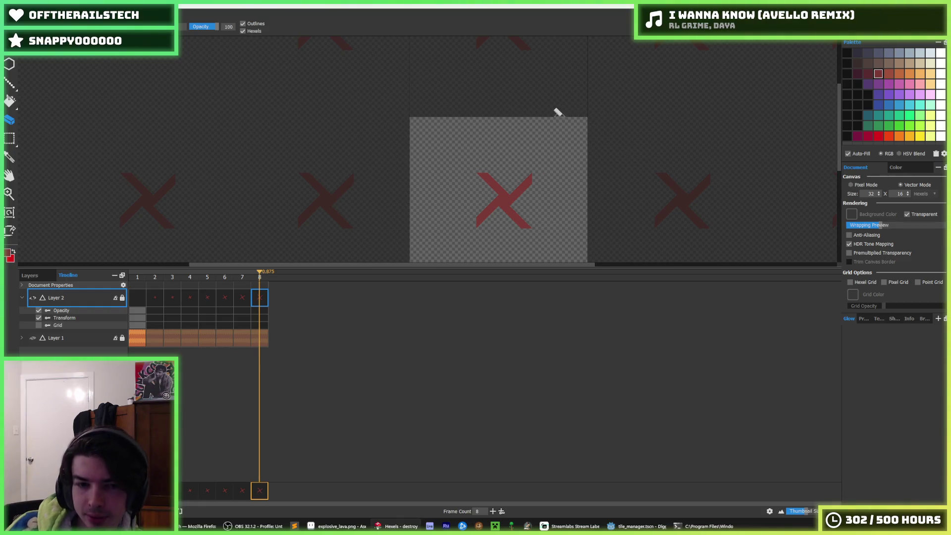
key("ctrl+e")
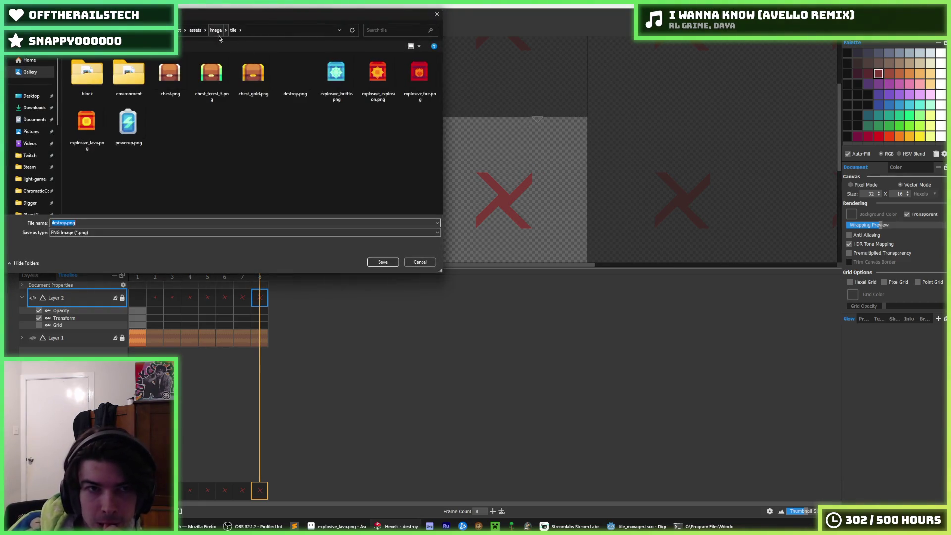
Save the PNG as destroy.png in the assets/image/tile folder, replacing the existing file.
left_click(215, 31)
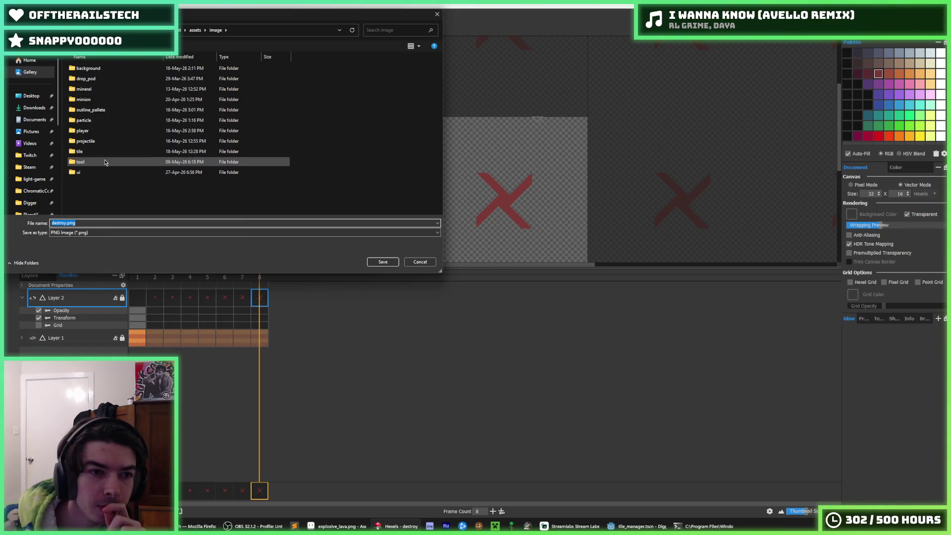
mouse_move(84, 154)
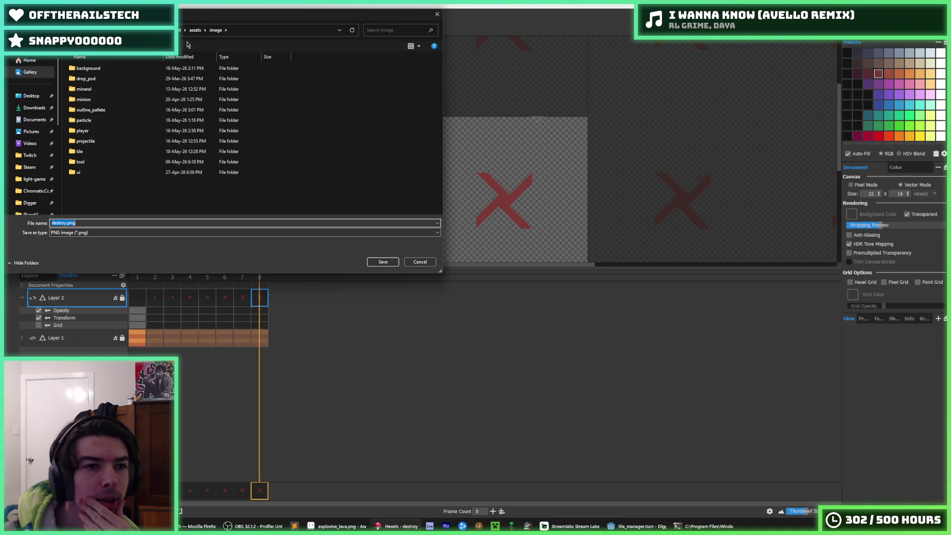
double_click(100, 153)
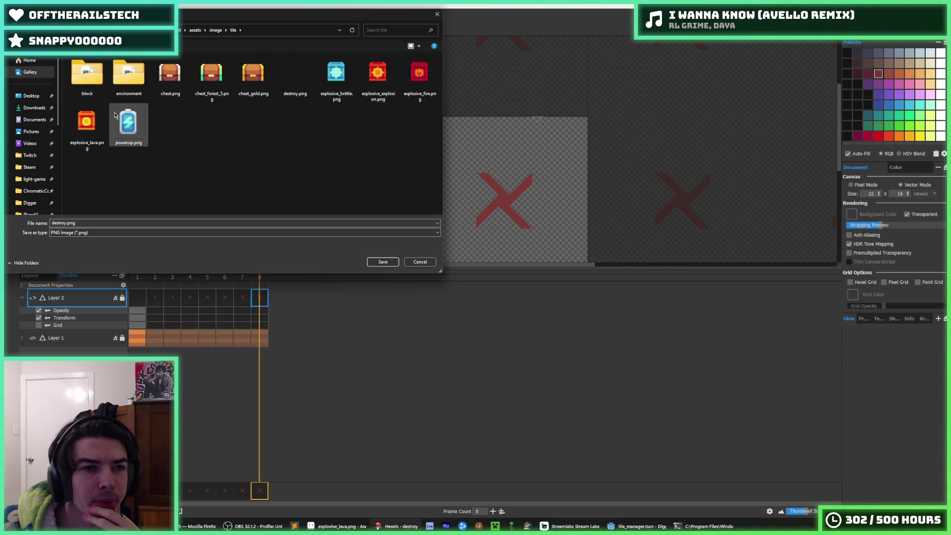
double_click(281, 74)
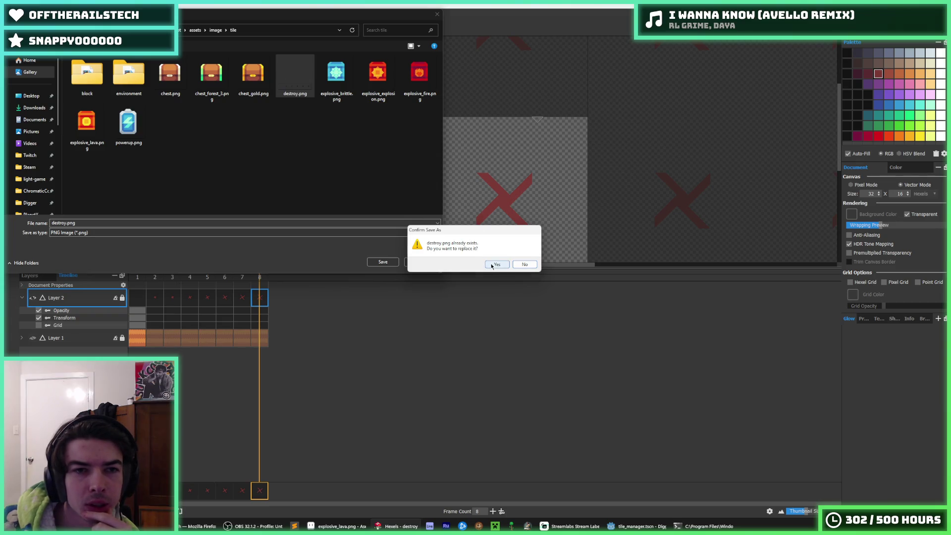
left_click(493, 265)
left_click(550, 373)
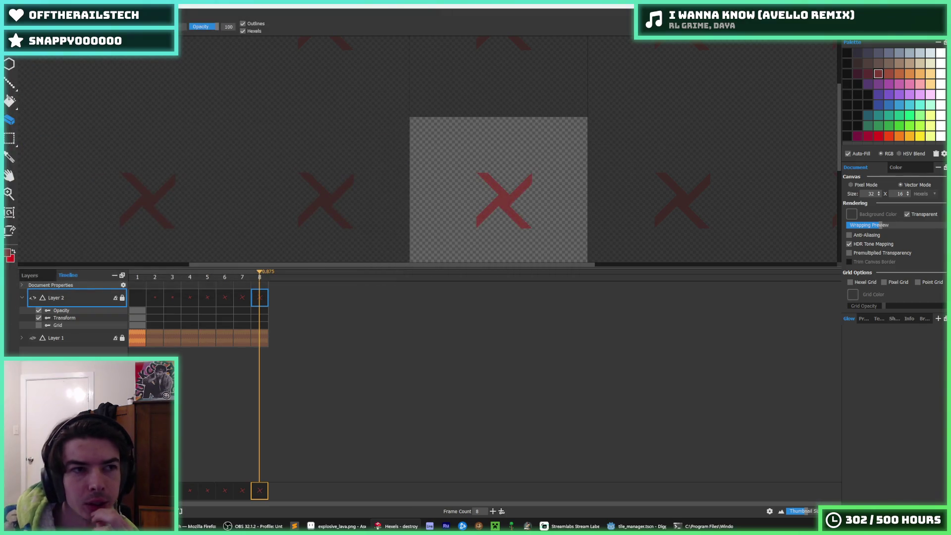
Export frames 1–8 as a 128 px spritesheet, overwriting destroy.png.
left_click(10, 9)
left_click(29, 103)
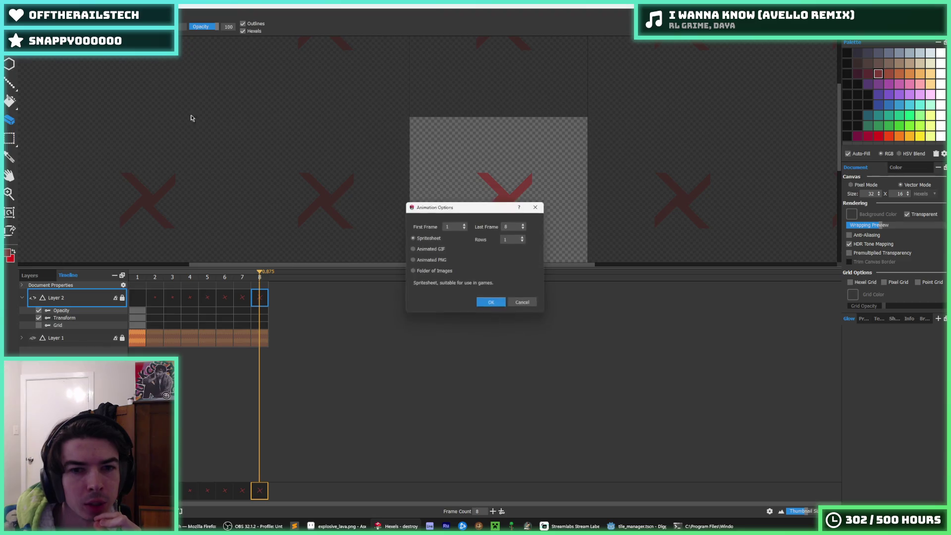
left_click(492, 303)
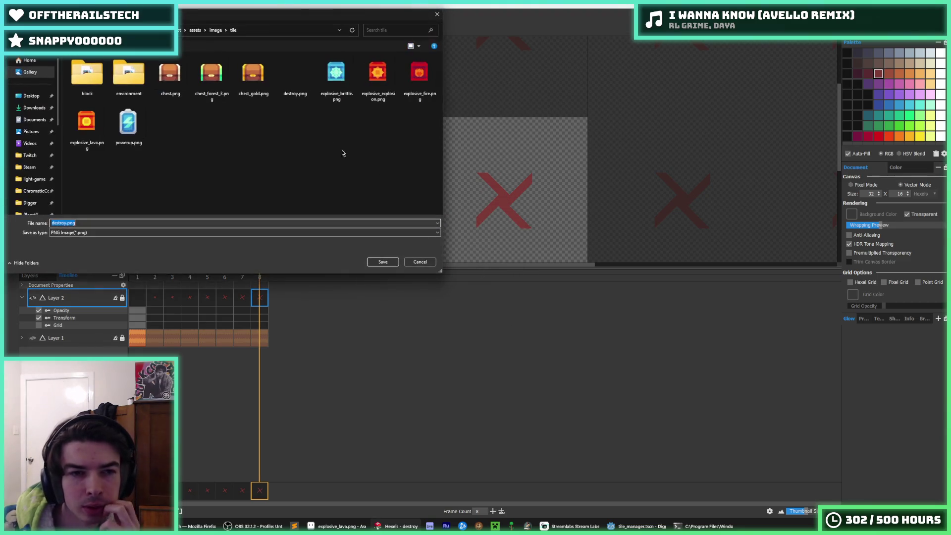
double_click(296, 74)
left_click(461, 246)
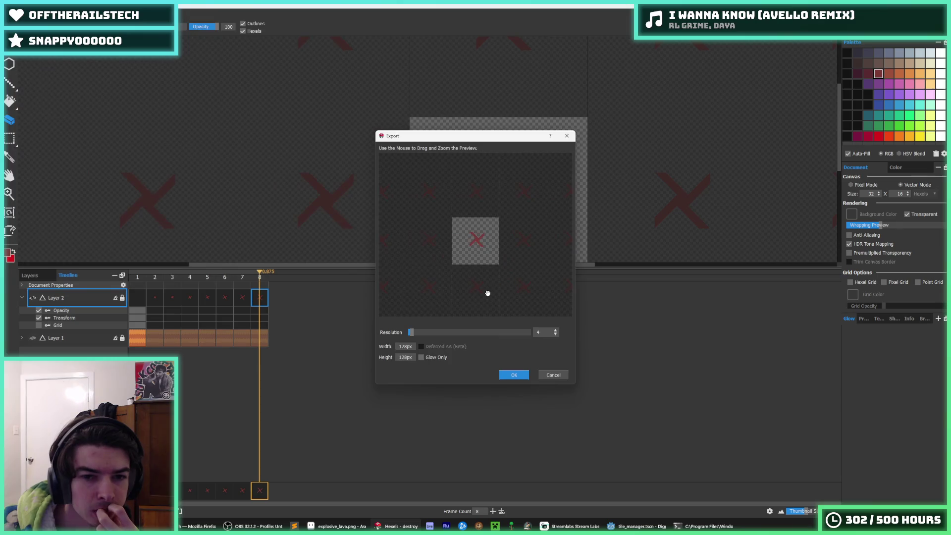
left_click(521, 378)
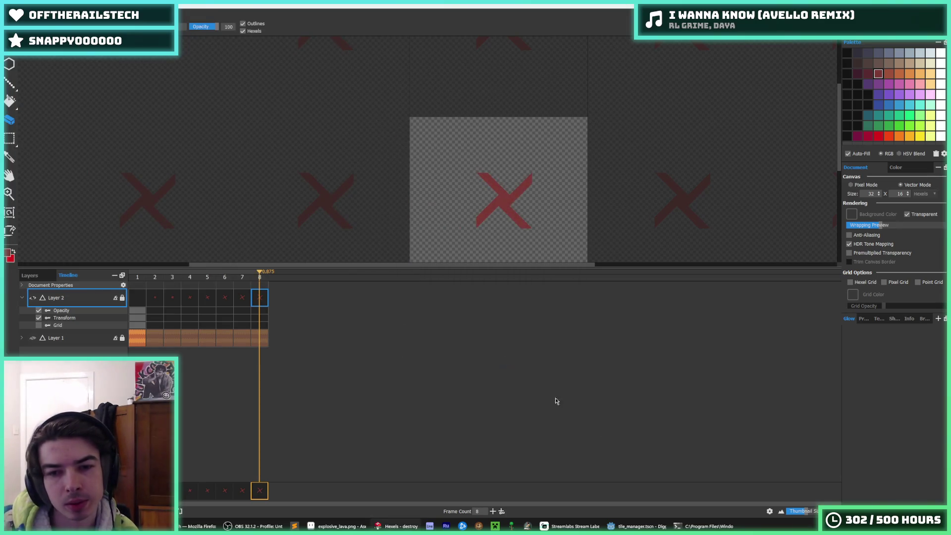
left_click(639, 526)
Show the DestroySprite's destroy animation in the tile scene and clear its old frames.
left_click(561, 306)
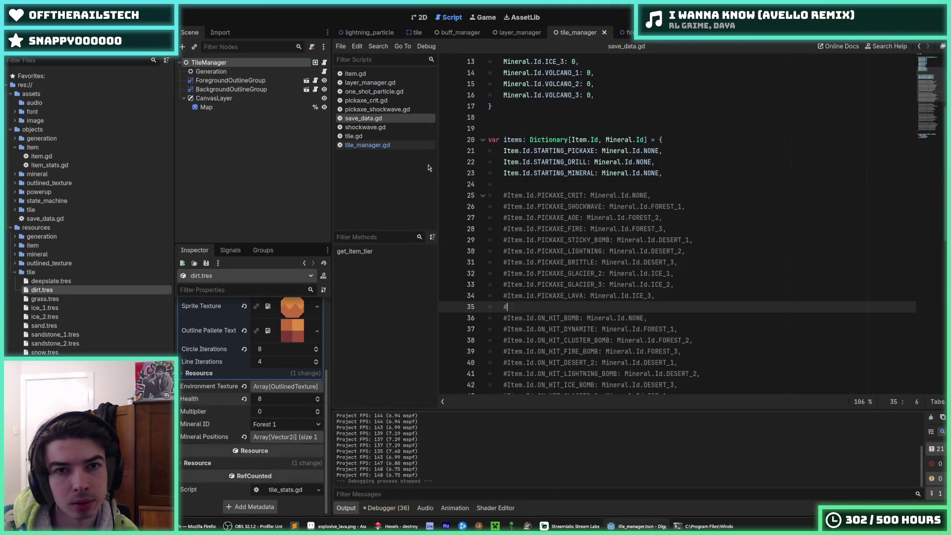
left_click(412, 33)
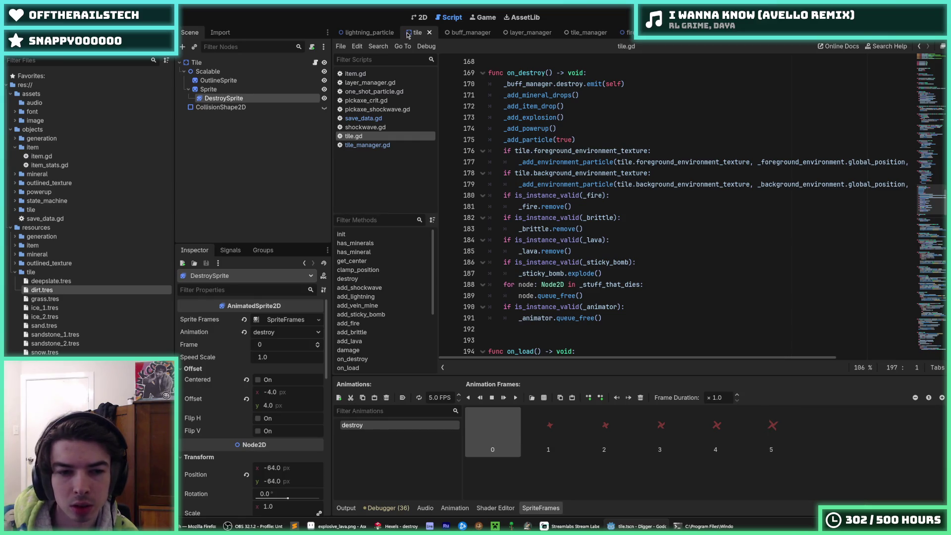
left_click(420, 18)
left_click(286, 319)
left_click(285, 320)
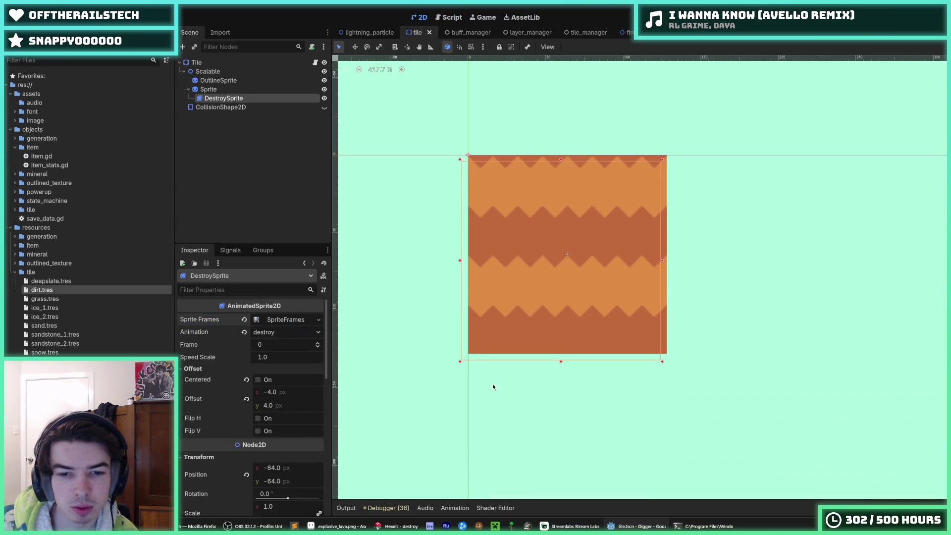
left_click(270, 320)
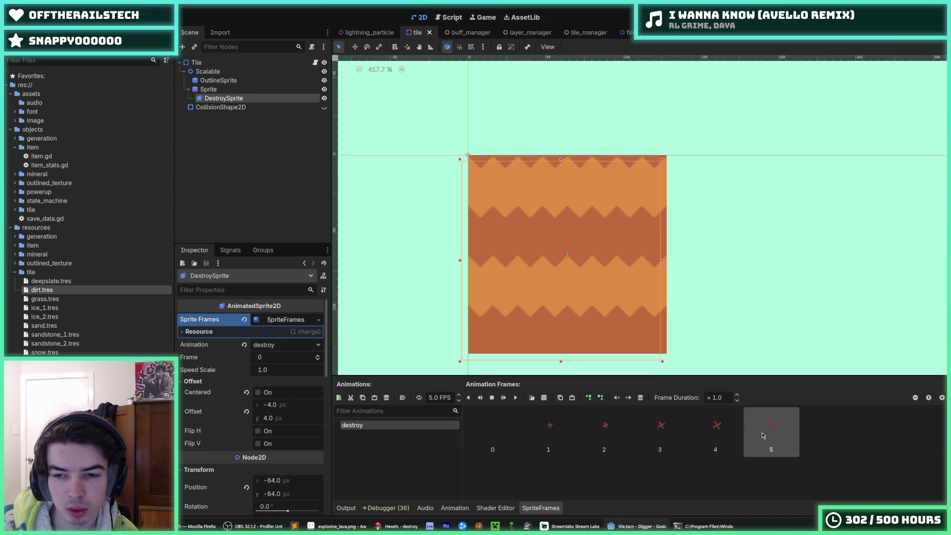
left_click(640, 397)
Add all 8 frames from assets/image/tile/destroy.png sliced 8×1, then save the tile scene.
left_click(543, 397)
double_click(364, 187)
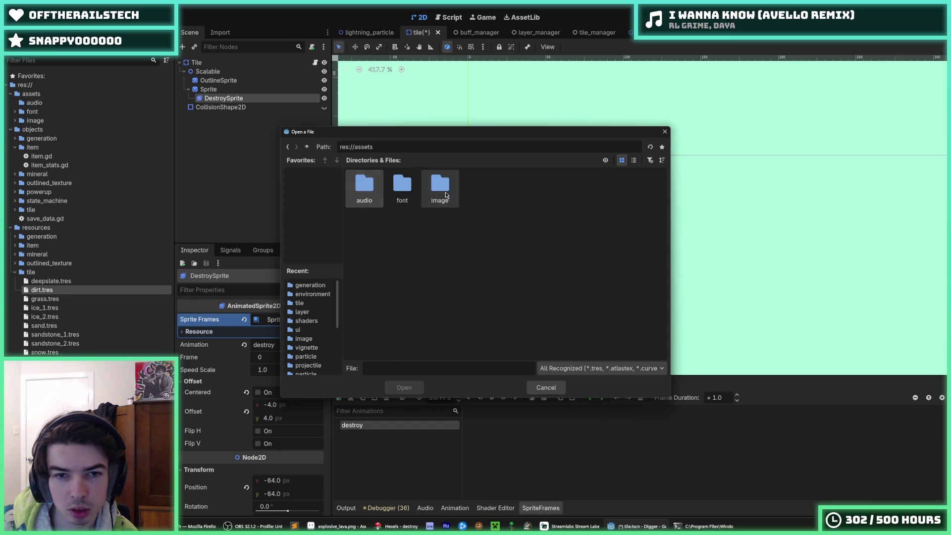
double_click(440, 188)
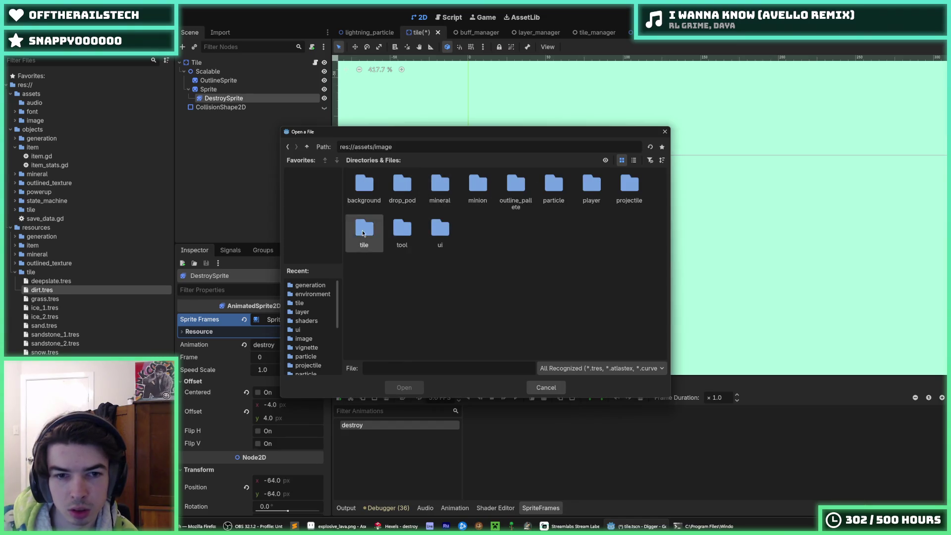
double_click(364, 229)
double_click(553, 193)
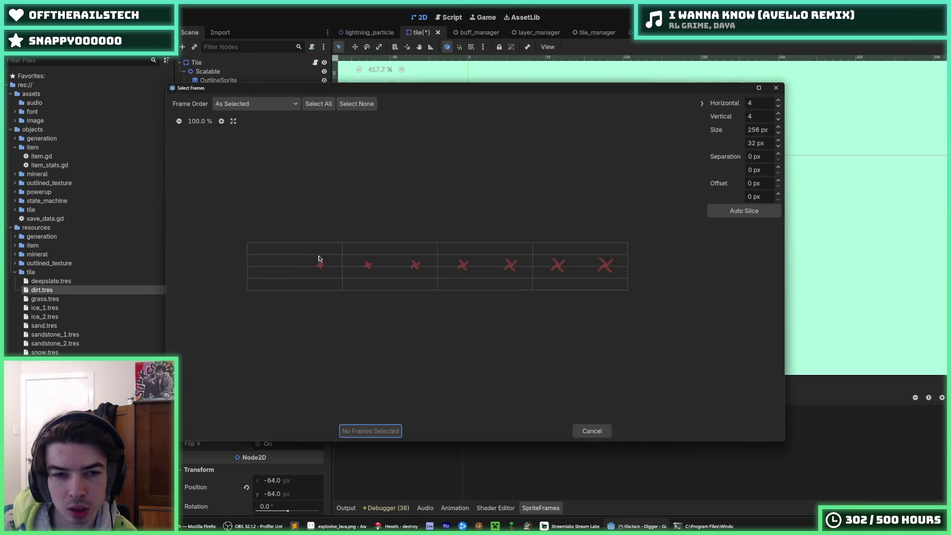
key("Tab")
type("1")
key("Return")
left_click_drag(303, 274, 648, 258)
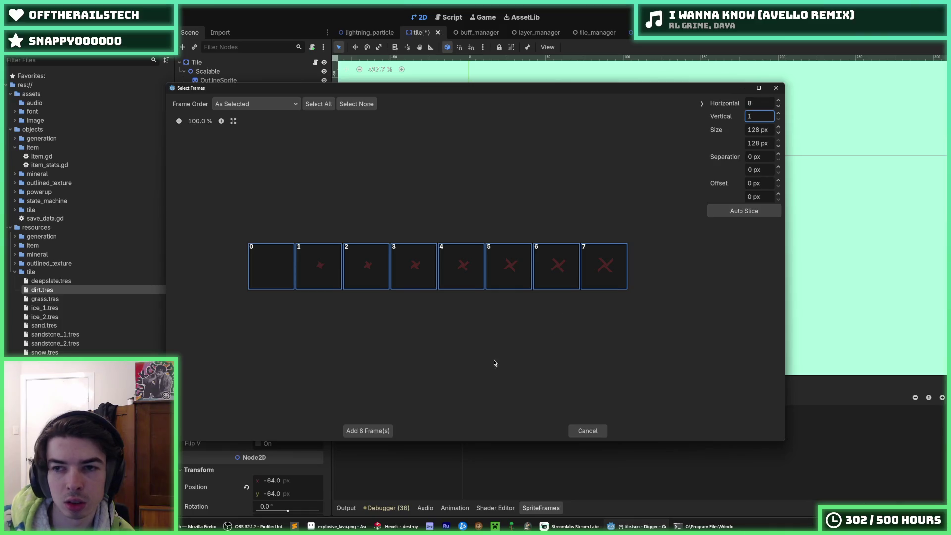
left_click(368, 431)
key("ctrl+s")
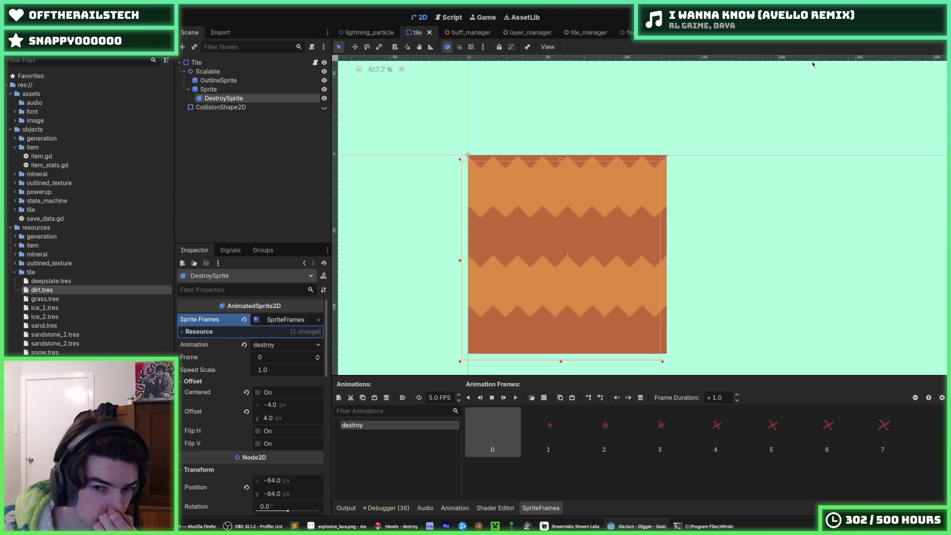
Run the game with F5 and dig left and down into dirt to watch the breaking animation.
key("F5")
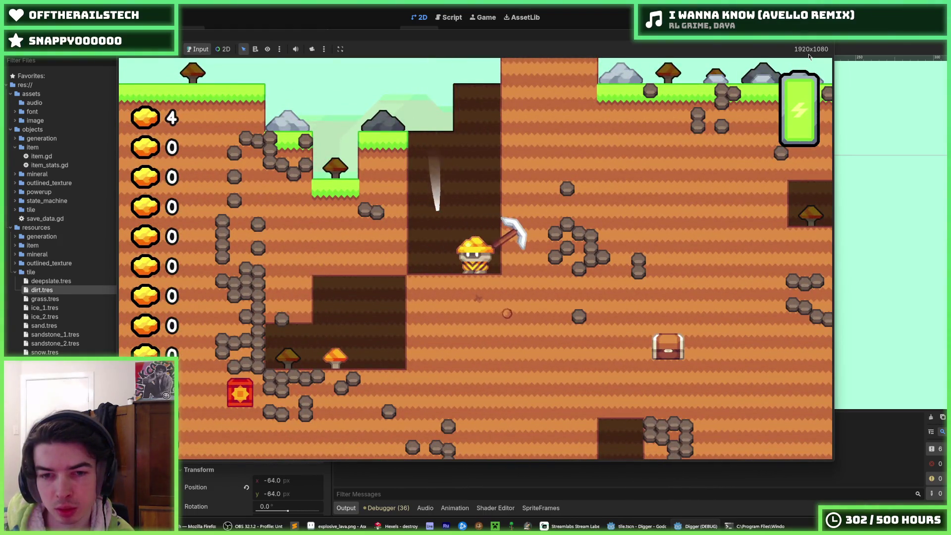
key("Left")
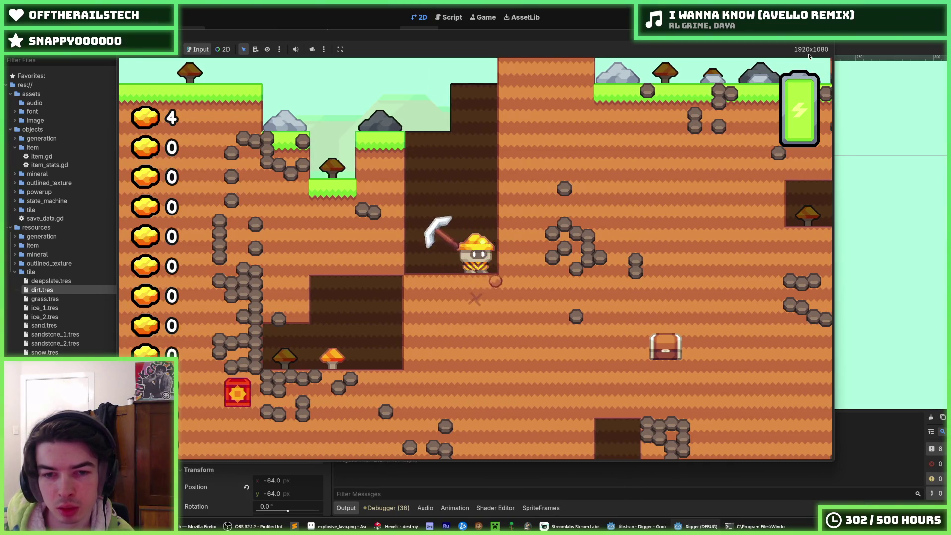
key("Down")
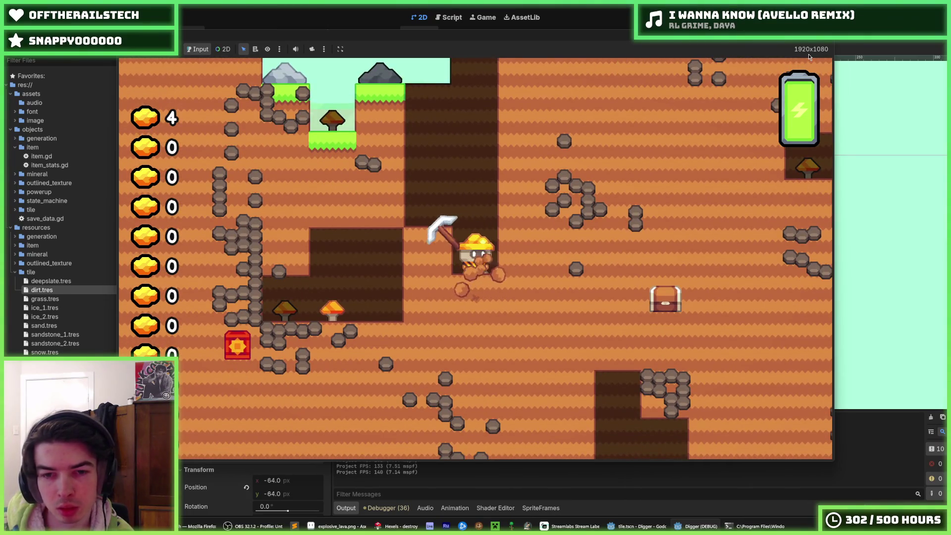
key("Down")
key("Down")
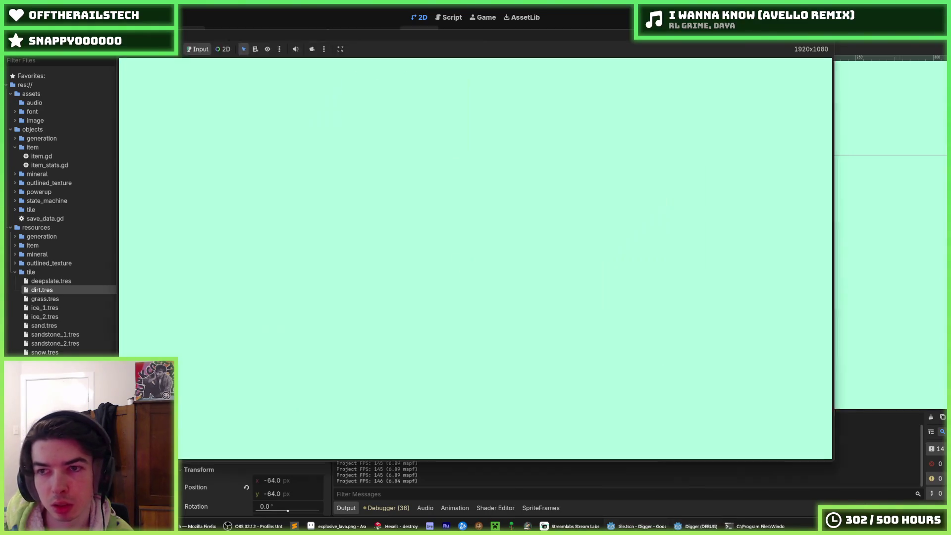
key("alt+Tab")
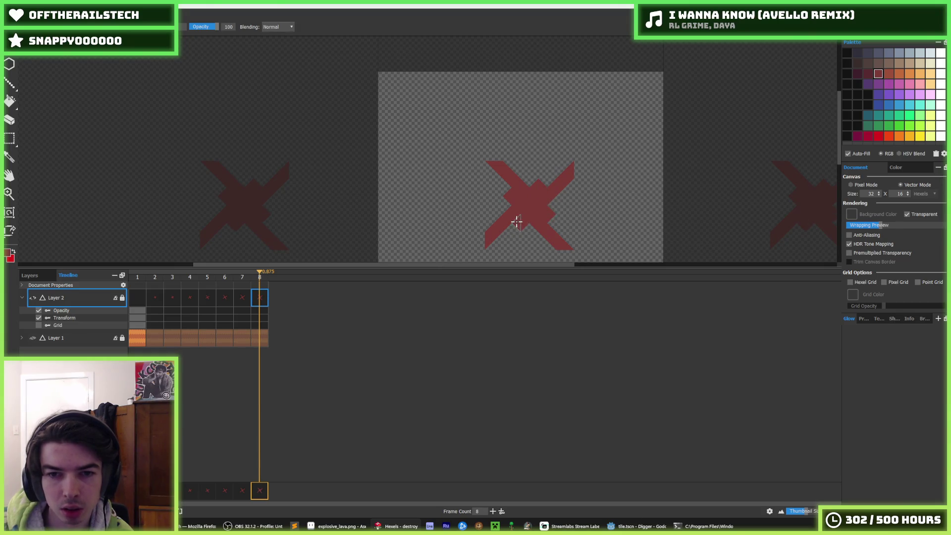
Fill the star and X shapes black in frames 2, 3 and 5–8.
scroll(545, 184, "down", 3)
scroll(530, 191, "up", 3)
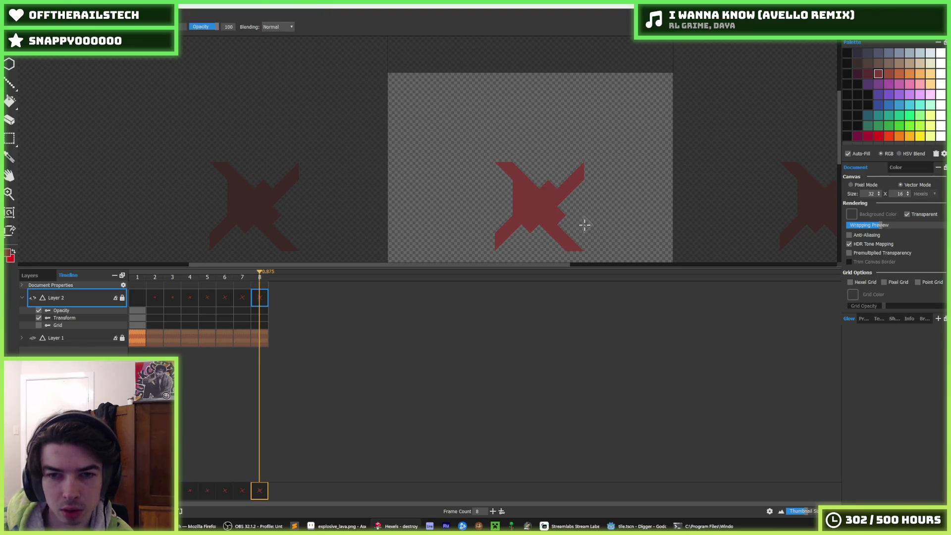
left_click(153, 301)
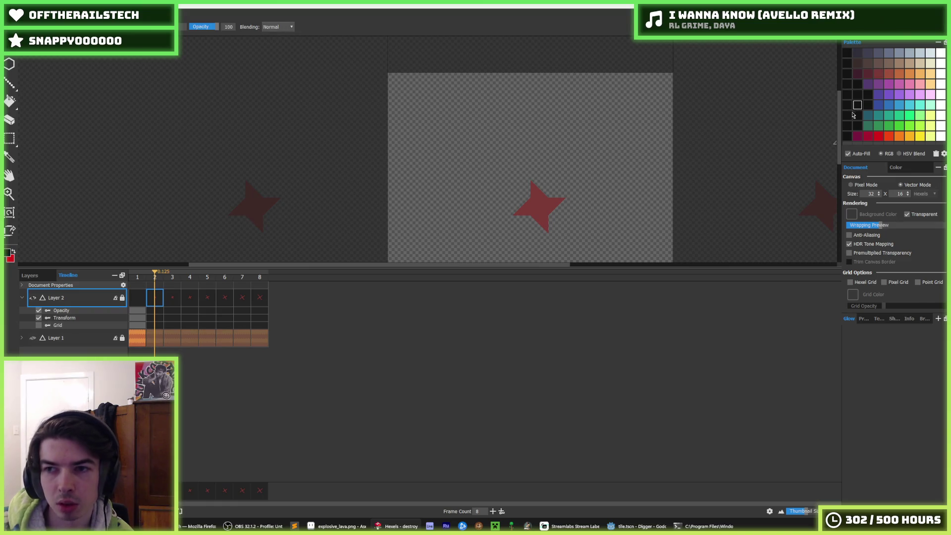
key("f")
left_click(537, 204)
left_click(171, 301)
left_click(548, 202)
key("period")
left_click(207, 298)
left_click(530, 217)
left_click(225, 297)
left_click(561, 220)
left_click(242, 297)
left_click(543, 210)
left_click(260, 297)
left_click(531, 208)
Re-export the recoloured animation as a spritesheet over destroy.png.
key("ctrl+shift+s")
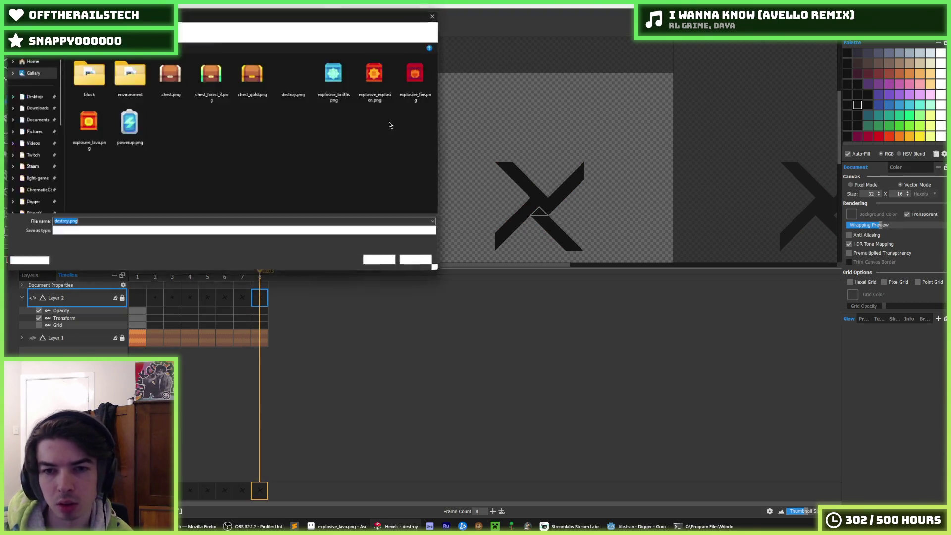
double_click(295, 74)
left_click(497, 265)
left_click(512, 375)
Reselect DestroySprite to refresh its frames, edit its modulate colour, and test-run the black X.
left_click(651, 525)
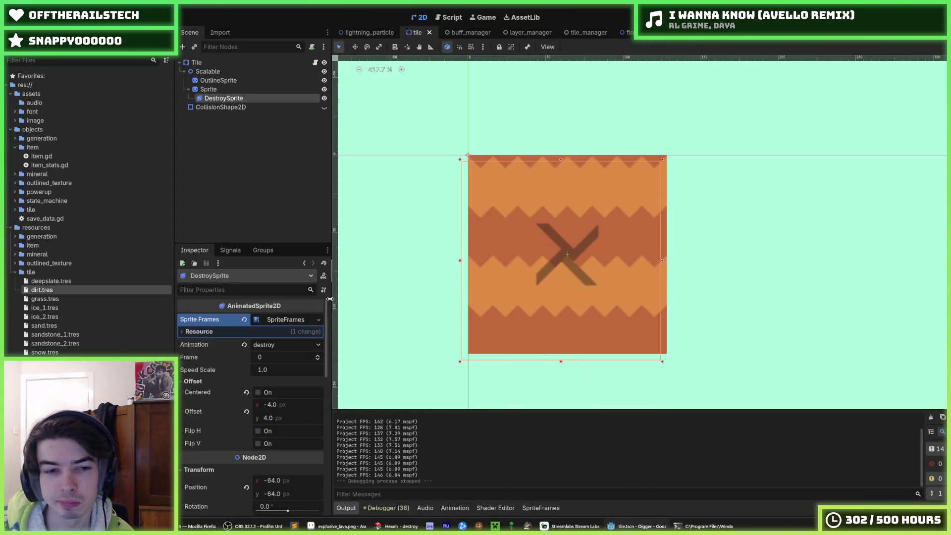
left_click(218, 90)
left_click(227, 99)
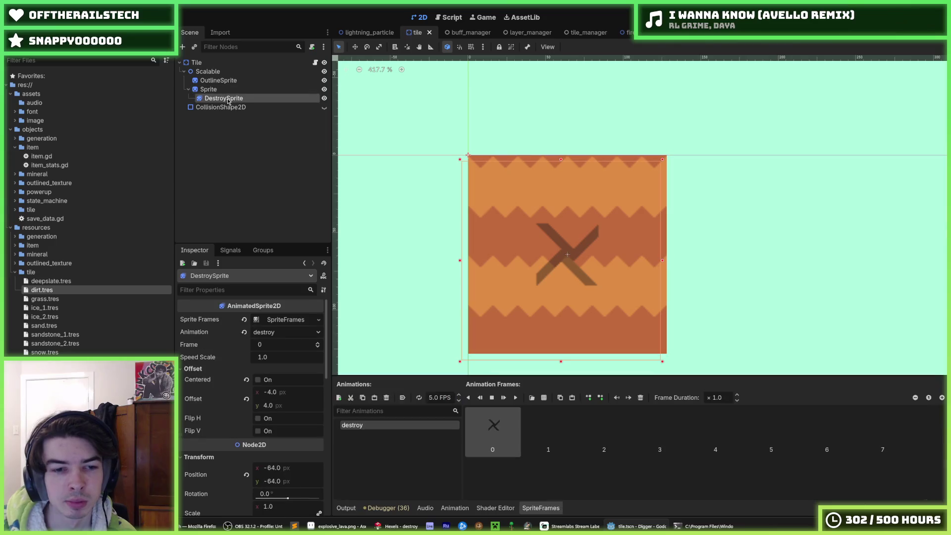
scroll(234, 393, "down", 4)
left_click(257, 424)
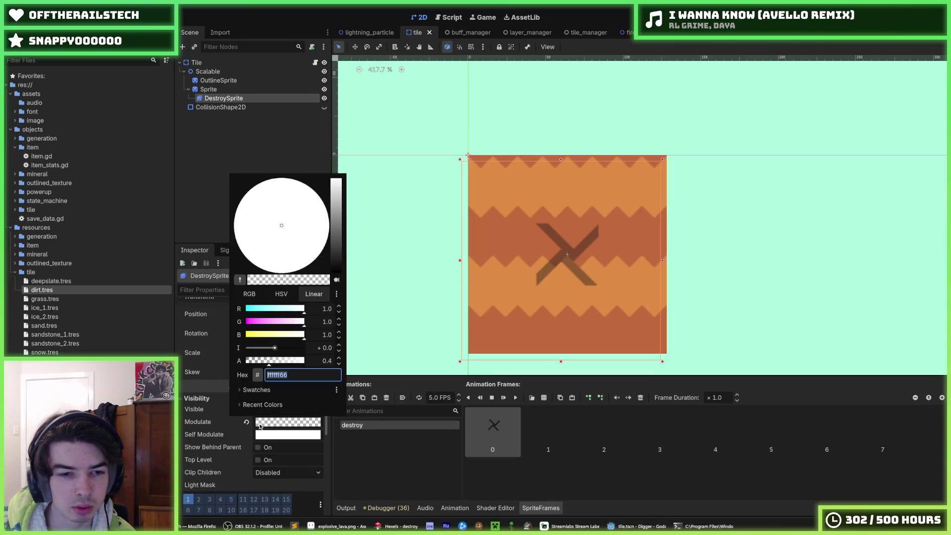
key("F5")
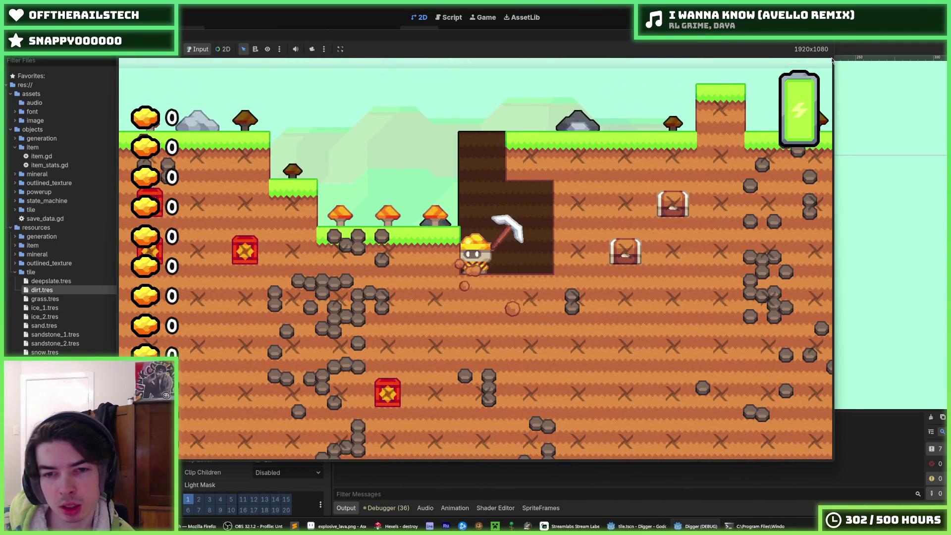
key("F8")
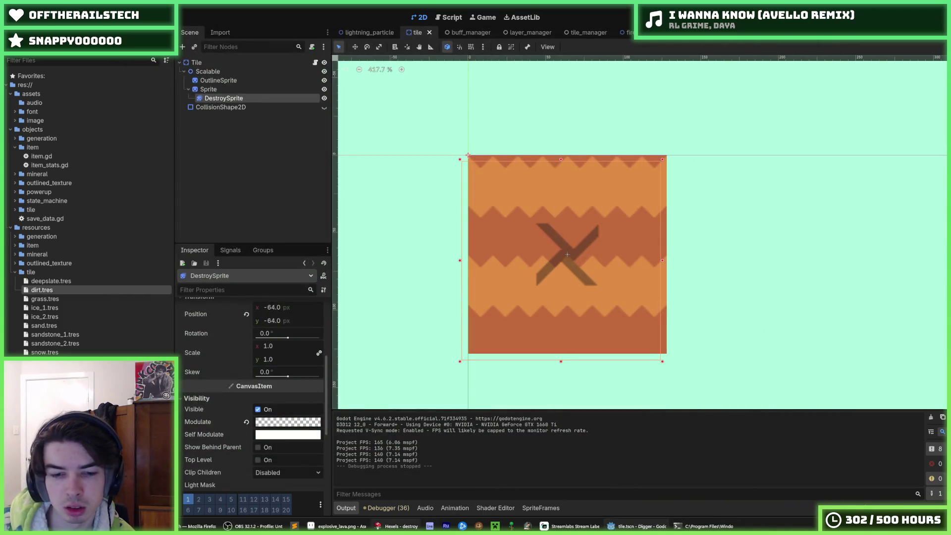
left_click(396, 526)
Export the animation spritesheet again from Hexels, replacing destroy.png, and return to Godot.
left_click(10, 15)
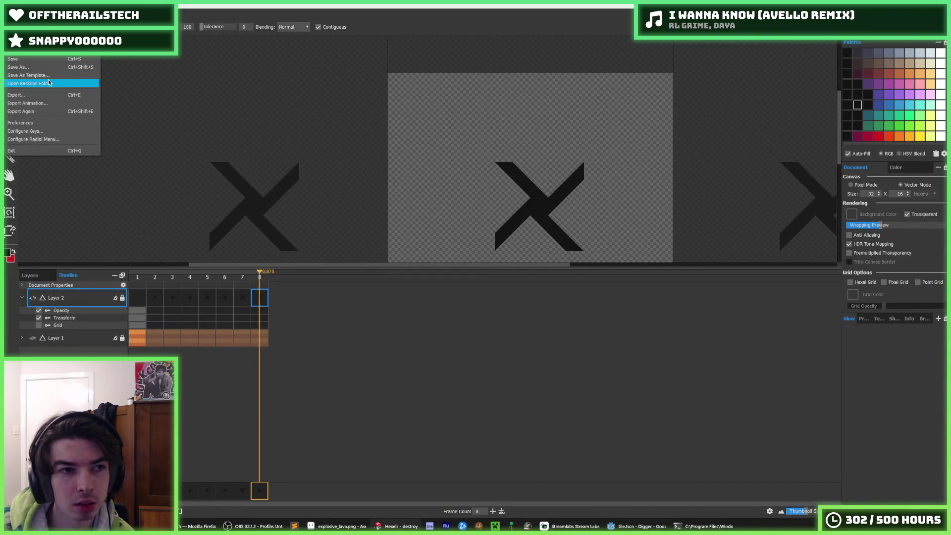
left_click(51, 106)
key("Return")
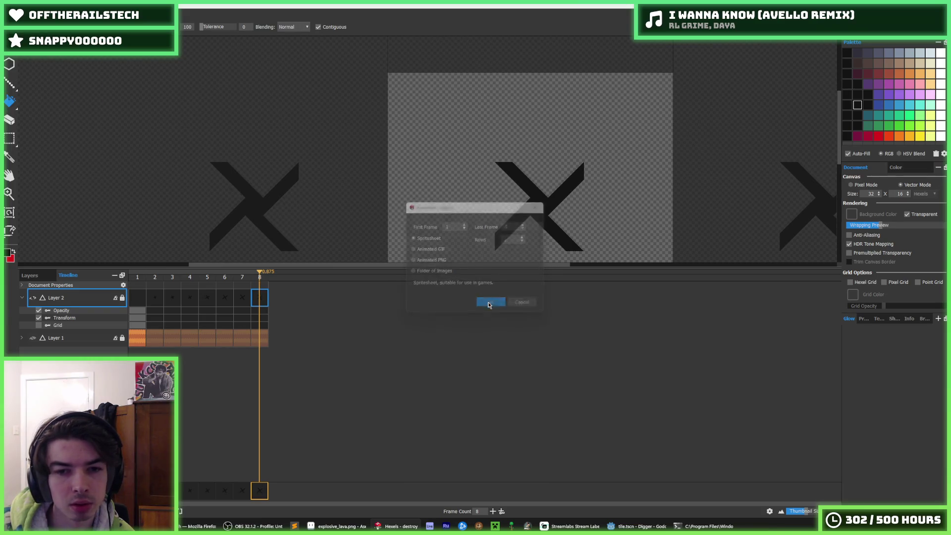
key("Return")
left_click(496, 263)
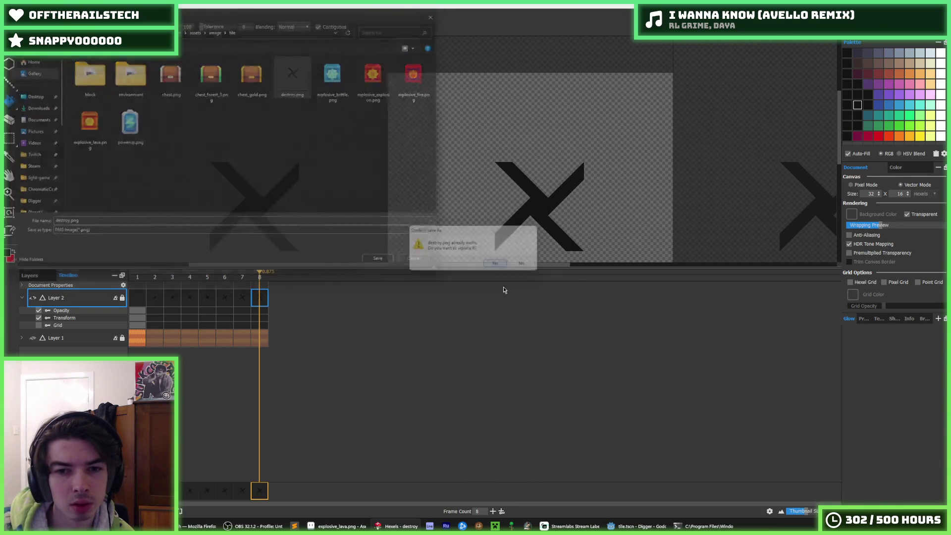
key("Return")
left_click(639, 526)
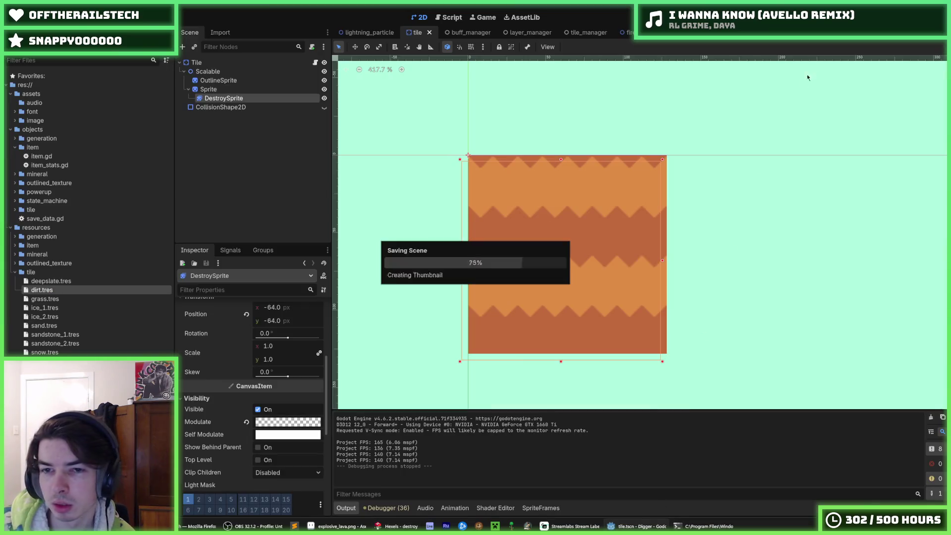
Run the game, send the digger into the dirt, and mine until the upgrade shop shows 166 gold.
key("F5")
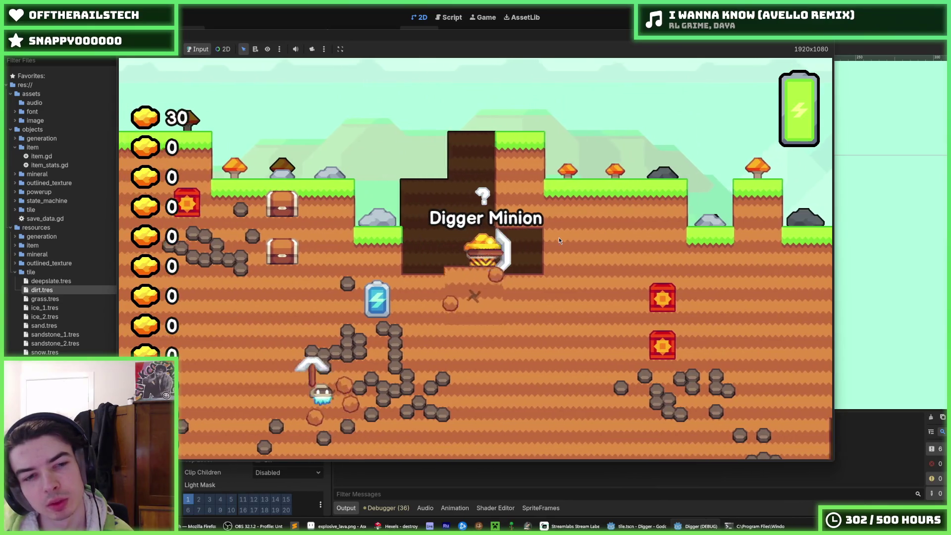
left_click(559, 237)
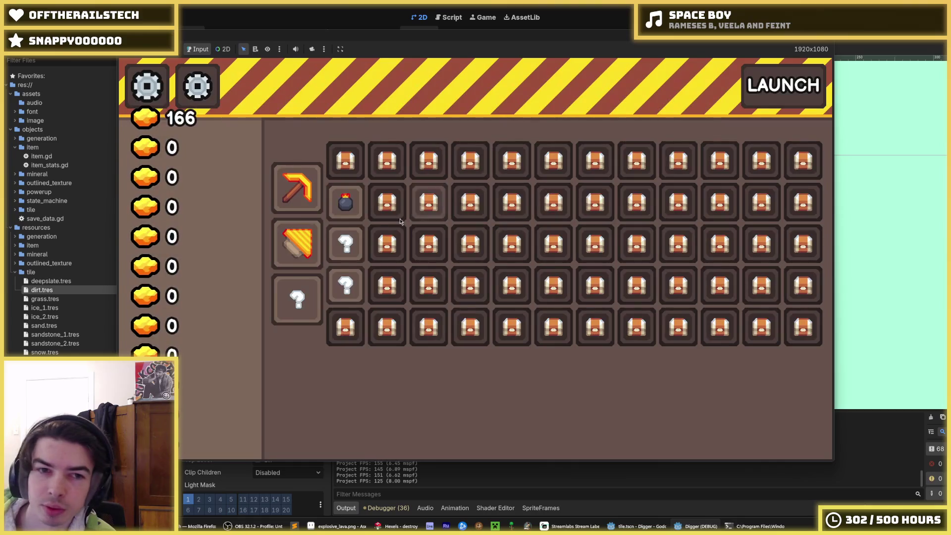
mouse_move(304, 187)
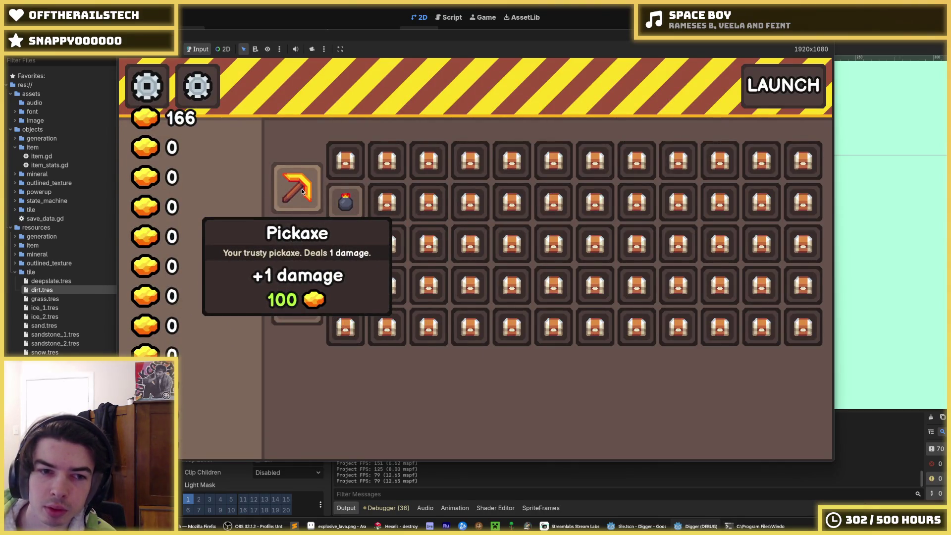
Buy the +1-damage pickaxe for 100, launch another run, and stop once the first mineral reaches 430.
left_click(302, 191)
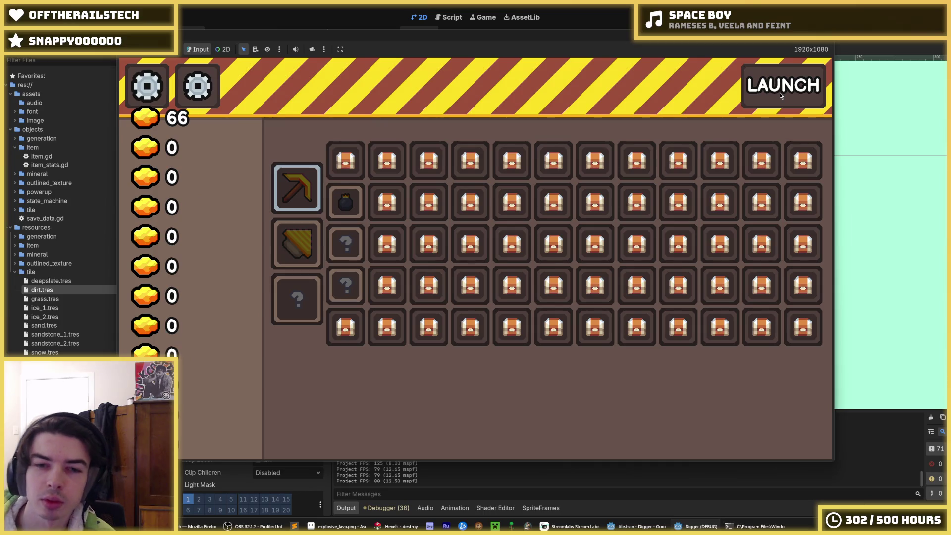
left_click(779, 95)
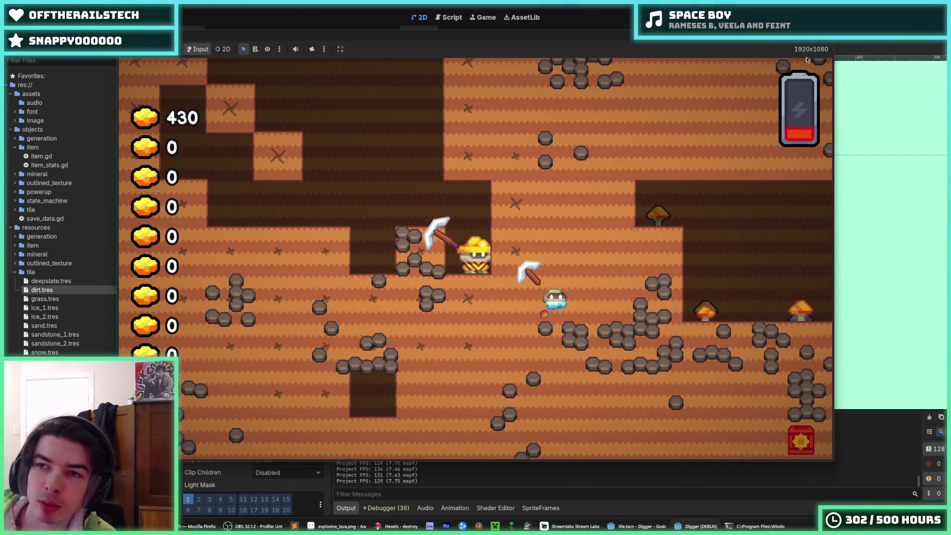
key("F8")
Save the tile scene and read through tile.gd in the script editor.
key("ctrl+s")
key("ctrl+F3")
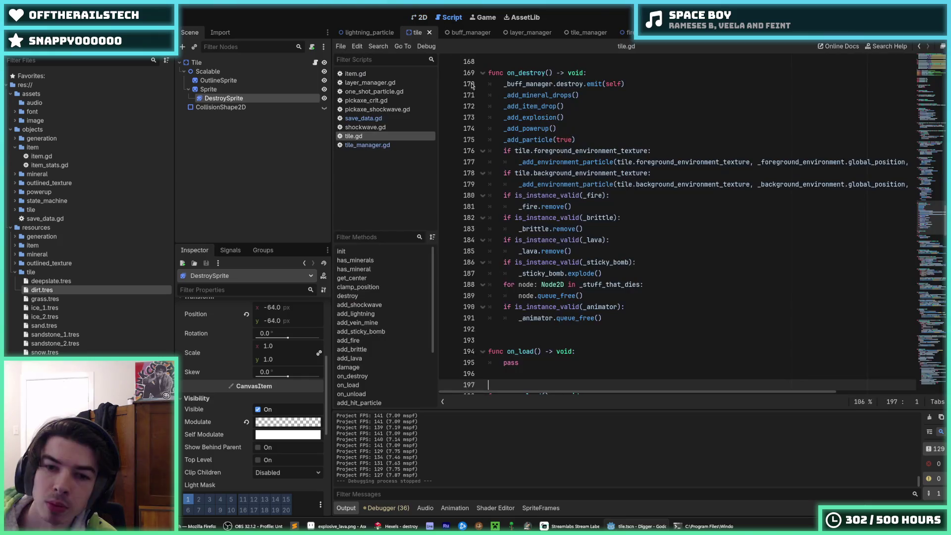
left_click(646, 284)
scroll(633, 270, "down", 20)
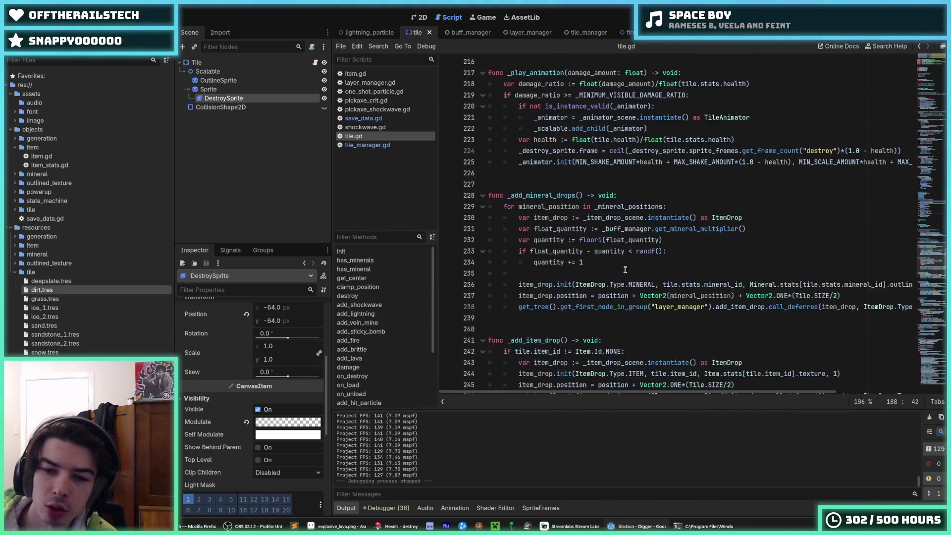
scroll(623, 270, "down", 6)
left_click(606, 263)
scroll(603, 267, "down", 15)
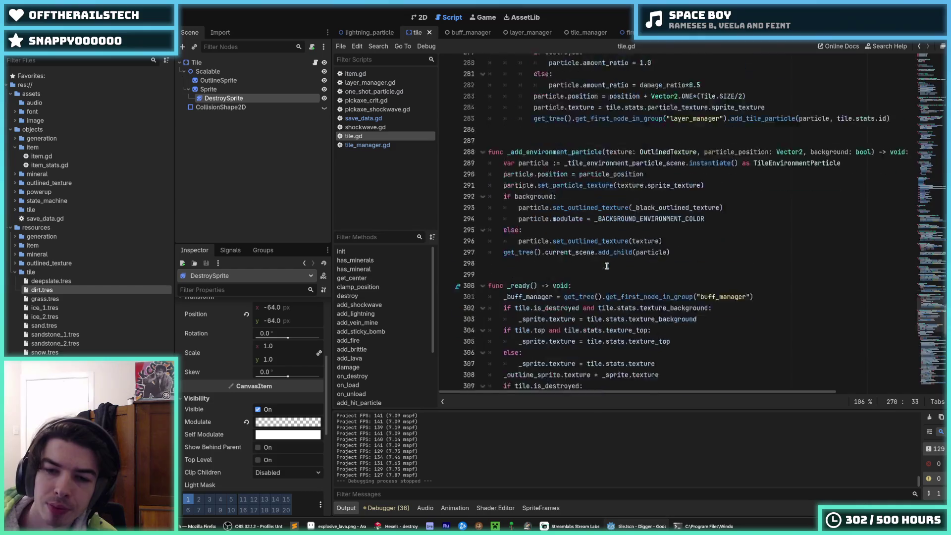
scroll(603, 267, "down", 5)
Glance at tile_manager.gd, then return to tile.gd's on_destroy code.
left_click(385, 145)
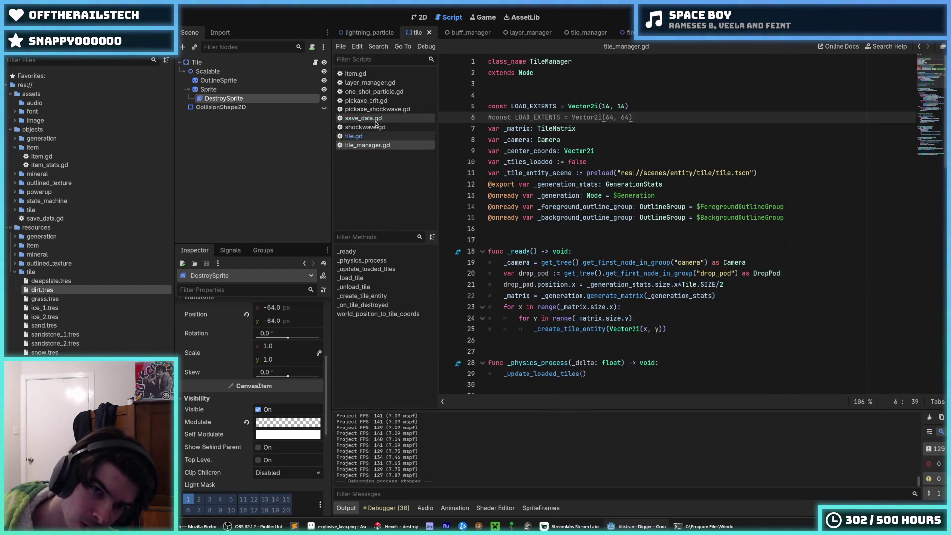
left_click(354, 135)
scroll(727, 239, "down", 9)
left_click_drag(928, 365, 921, 224)
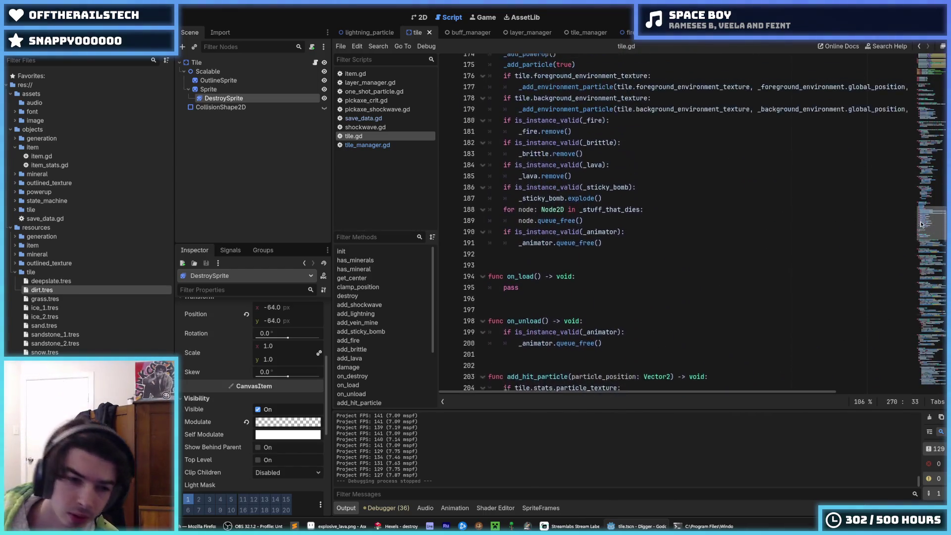
scroll(238, 390, "down", 5)
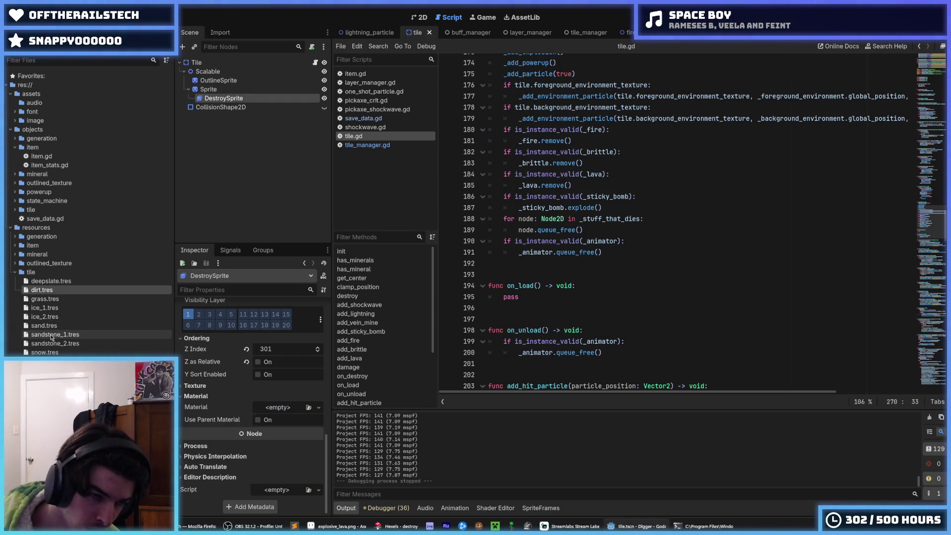
Select grass.tres to inspect its stats: health 10, multiplier 0, mineral ID Forest 1.
left_click(63, 297)
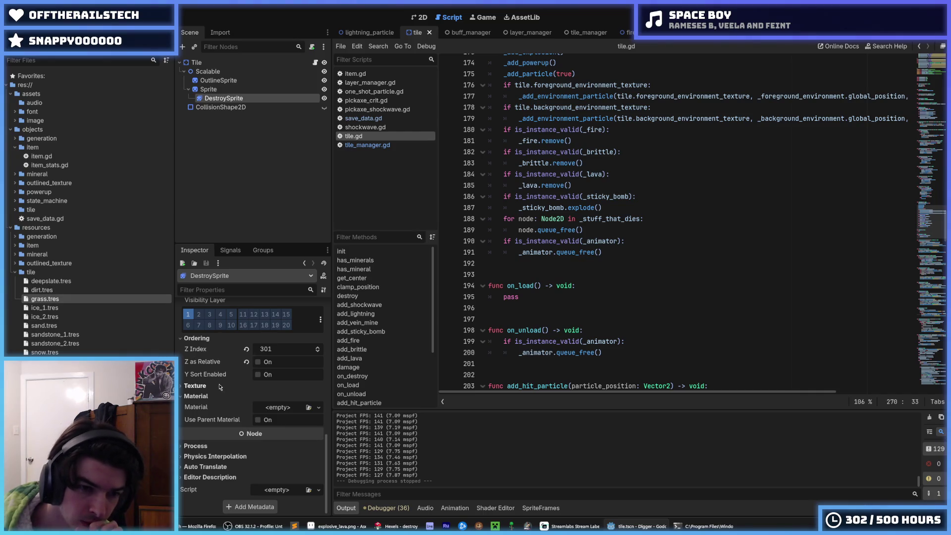
scroll(220, 387, "up", 5)
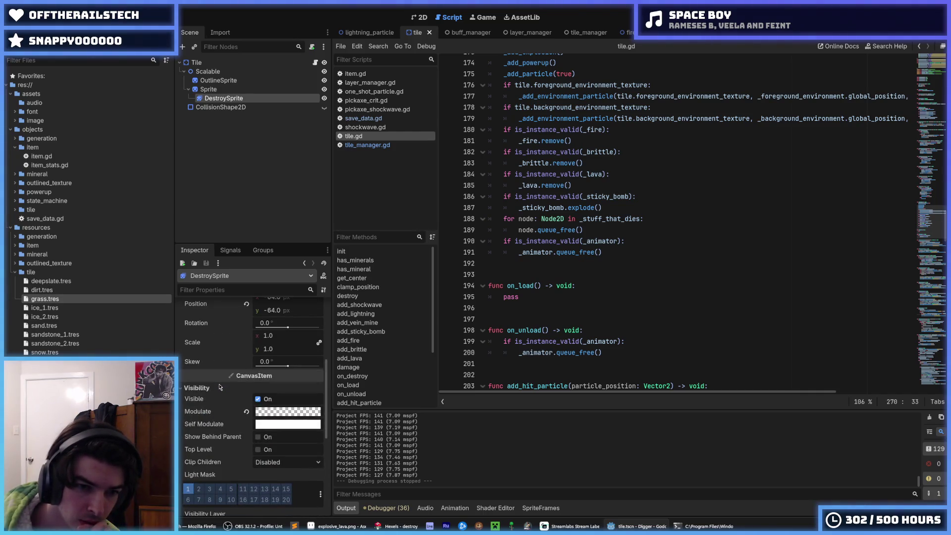
scroll(220, 386, "down", 5)
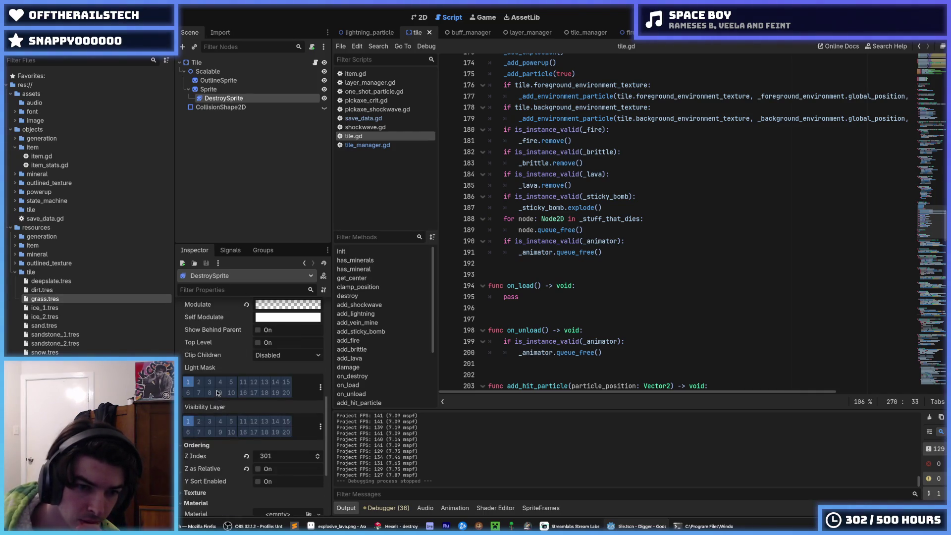
left_click(64, 299)
scroll(220, 389, "down", 5)
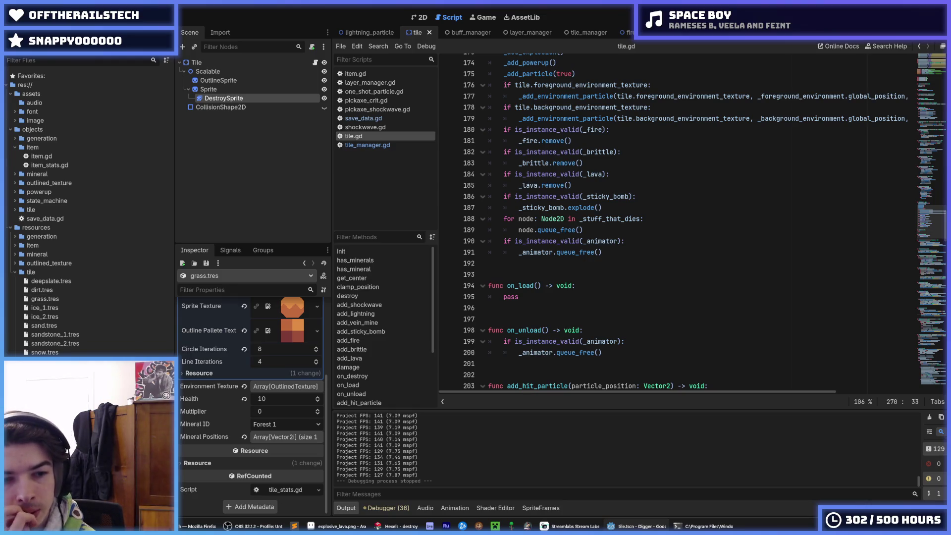
left_click(286, 329)
scroll(231, 404, "down", 5)
scroll(230, 404, "down", 3)
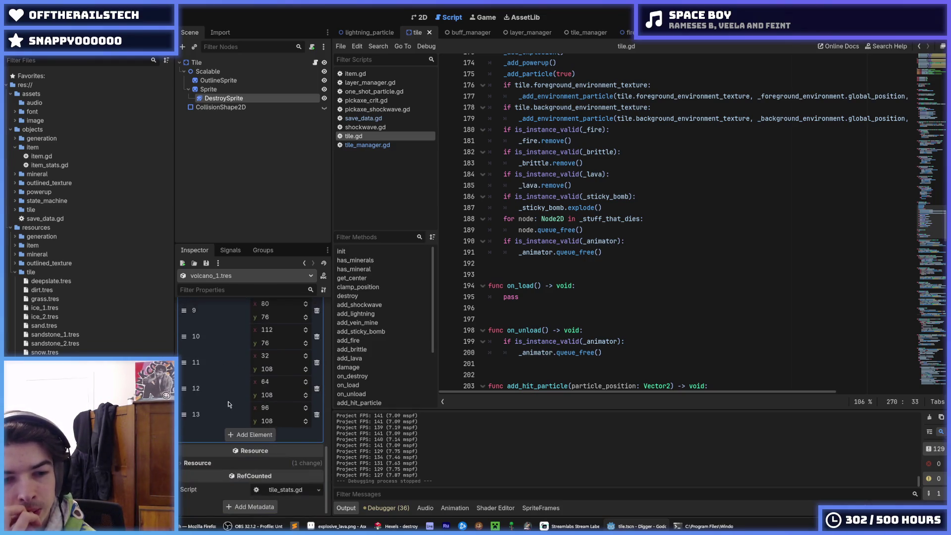
scroll(220, 398, "up", 10)
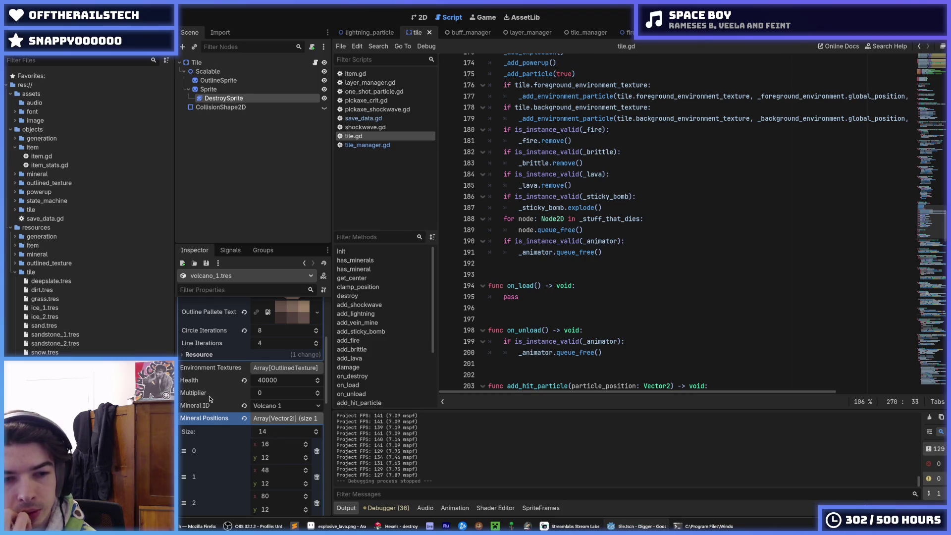
left_click(46, 300)
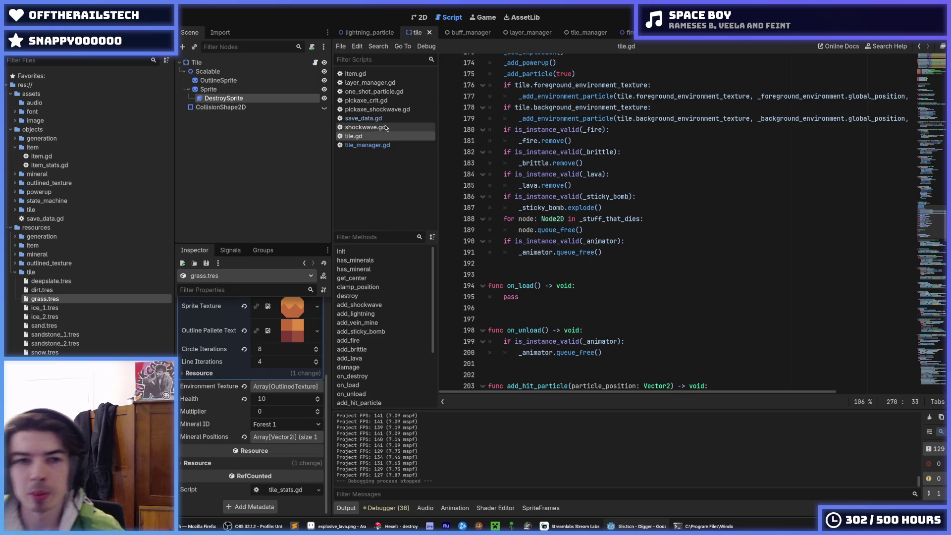
left_click(375, 145)
left_click(377, 127)
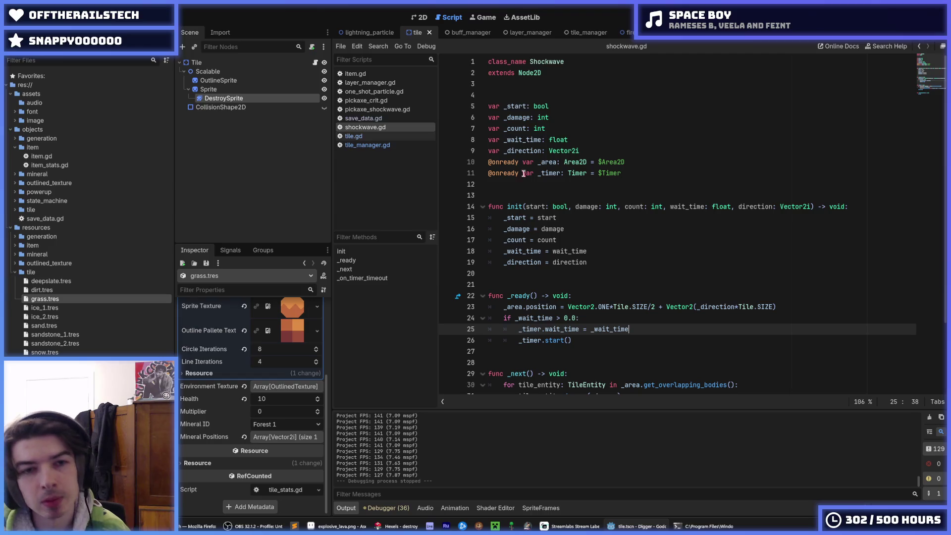
left_click(367, 144)
scroll(580, 200, "down", 2)
scroll(579, 200, "down", 19)
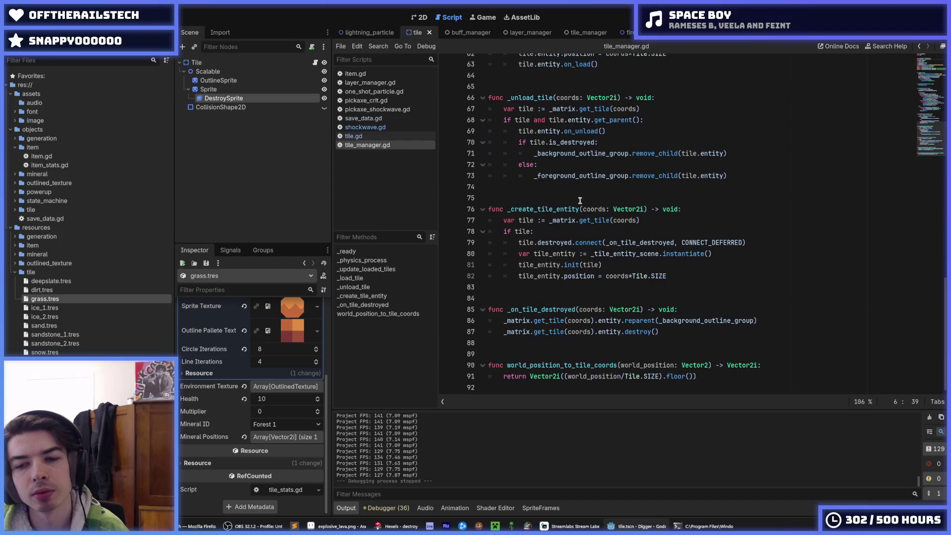
left_click(391, 127)
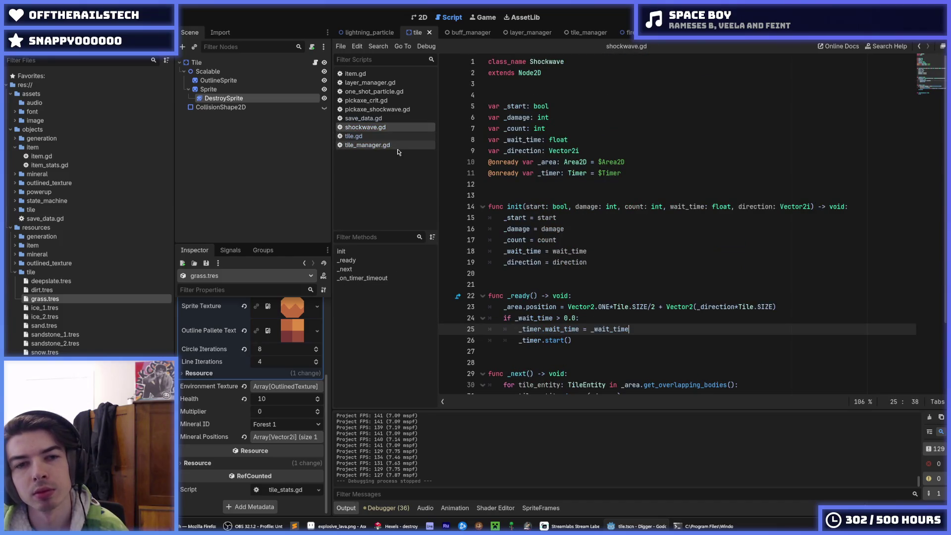
left_click(380, 136)
scroll(557, 209, "down", 10)
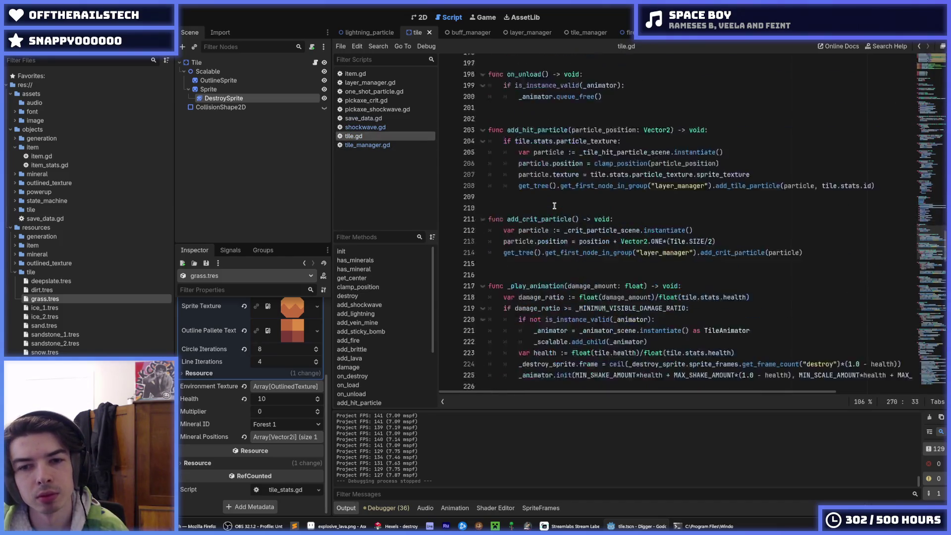
scroll(556, 209, "down", 7)
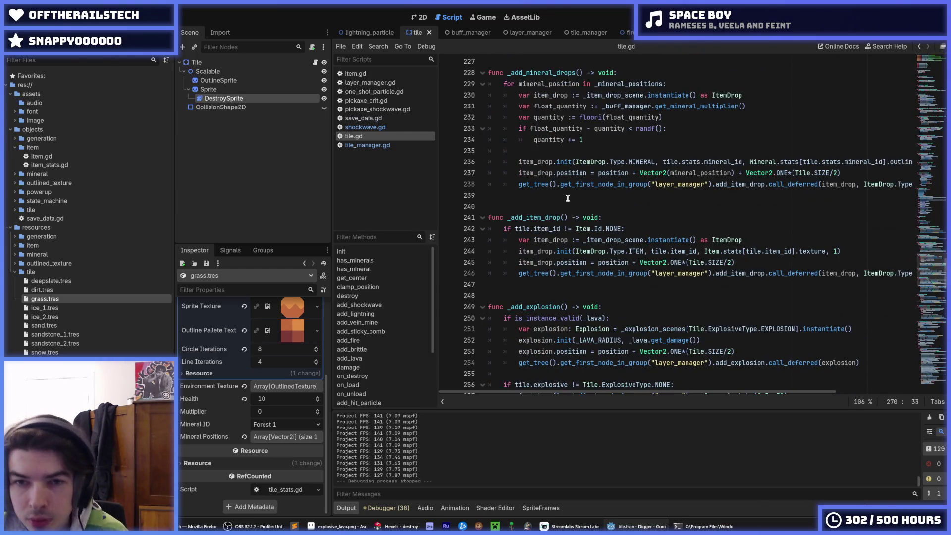
left_click(595, 140)
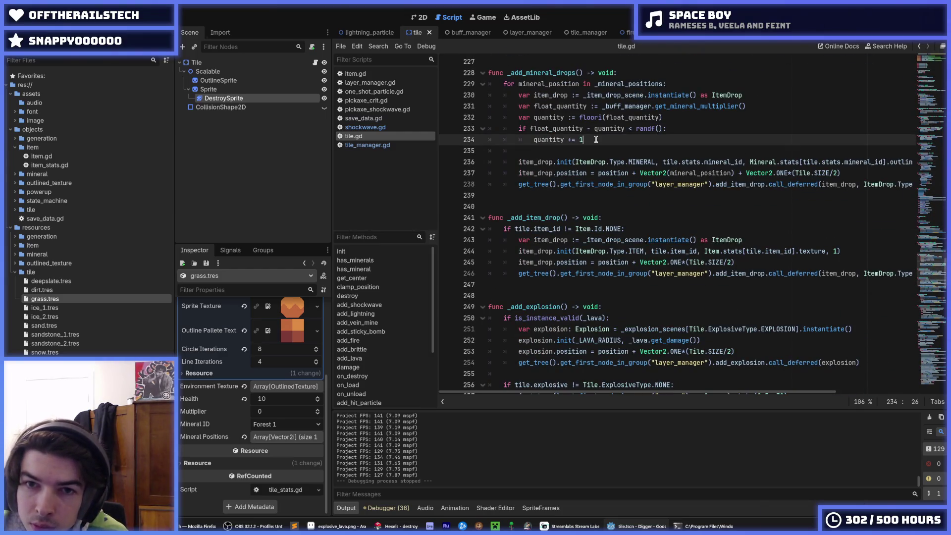
left_click(682, 129)
left_click(658, 140)
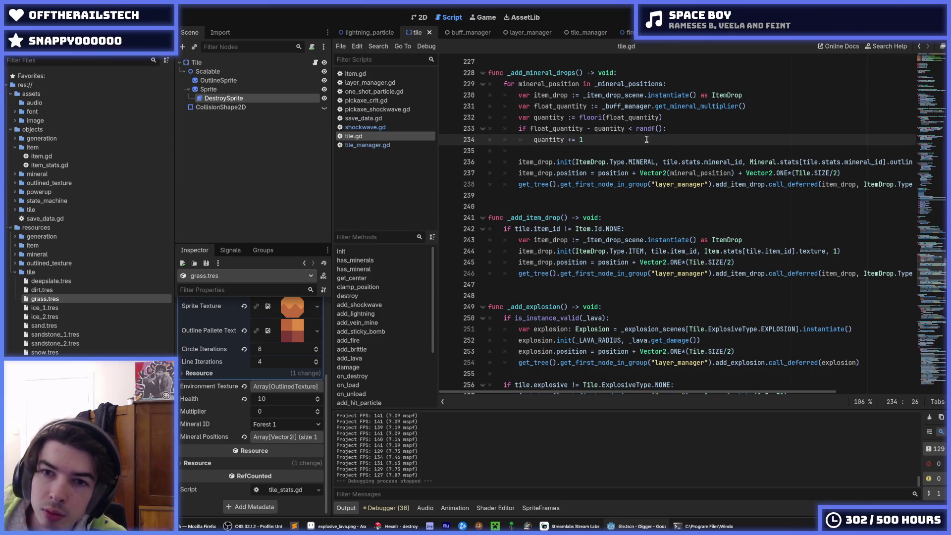
left_click(669, 118)
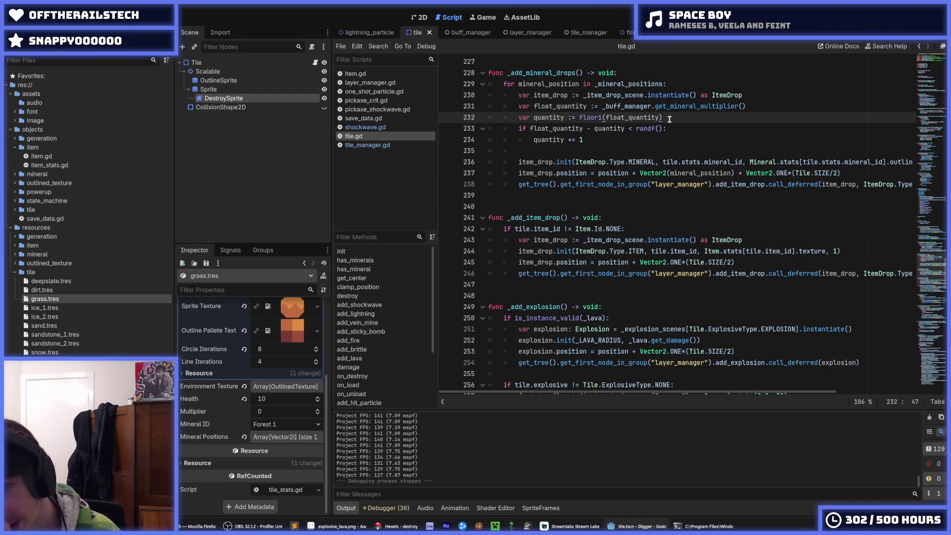
key("Down")
key("Down")
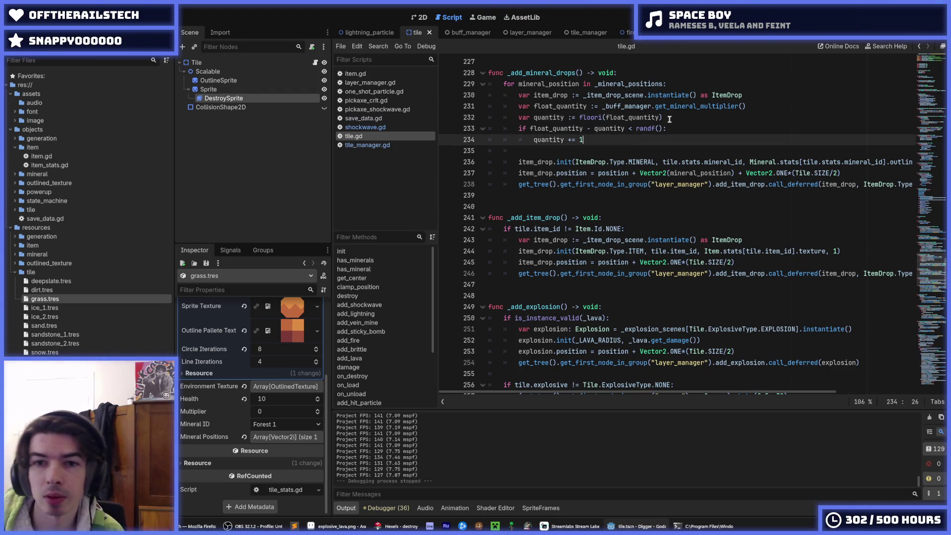
Comment out tile.gd lines 231–234, add 'var quantity := 1', save and run the game.
key("shift+Up")
key("shift+Up")
key("shift+Up")
key("ctrl+k")
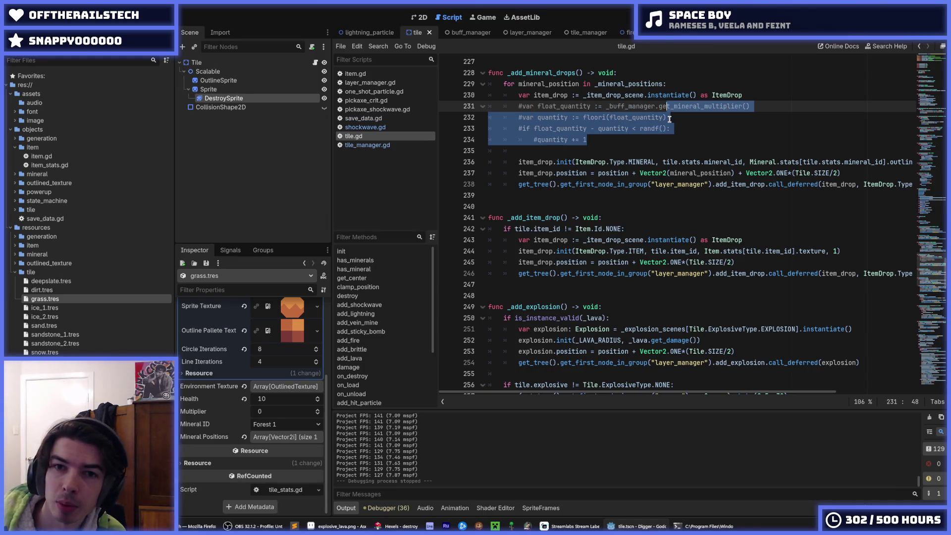
key("Down")
key("Down")
key("Down")
key("Return")
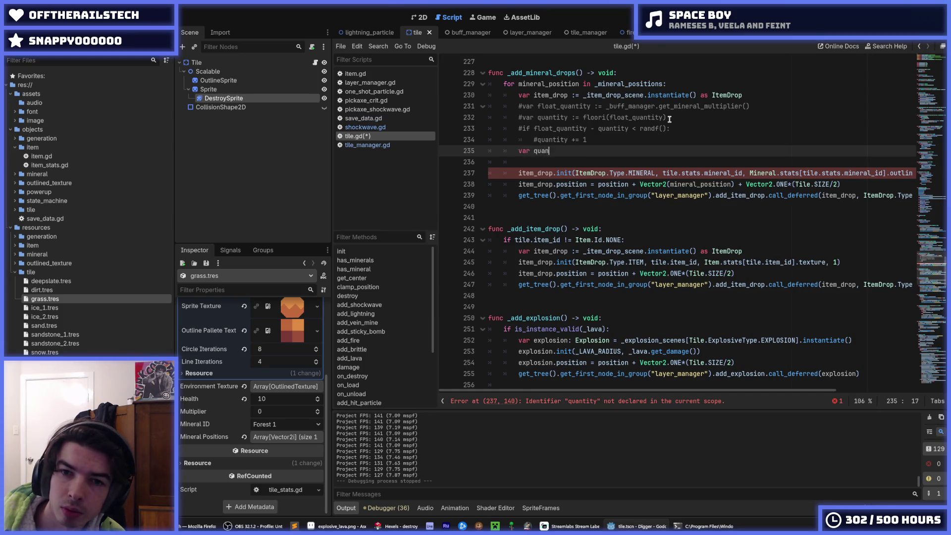
type("ty =")
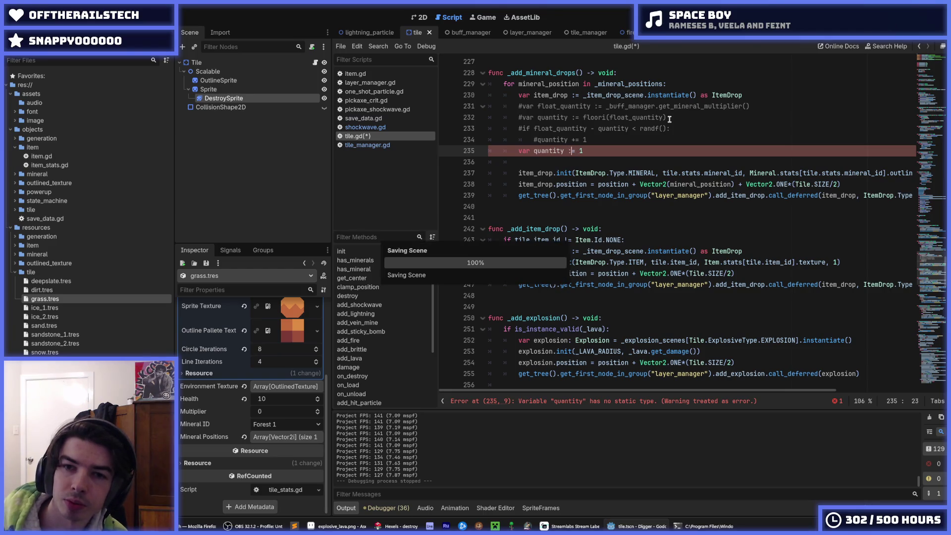
key("ctrl+z")
key("ctrl+z")
key("ctrl+z")
key("F5")
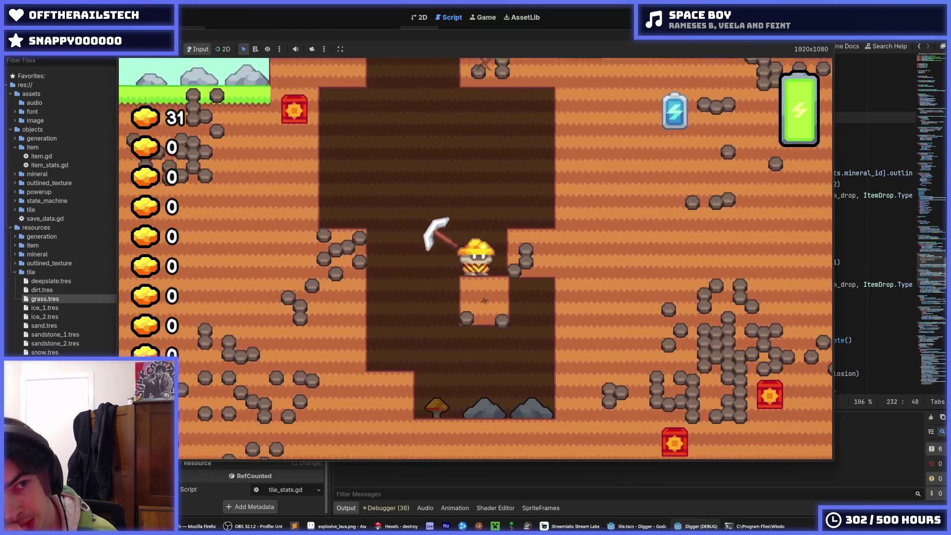
Dig down through the dirt blocks, collecting gold until the upgrade screen shows 103 gold.
key("Down")
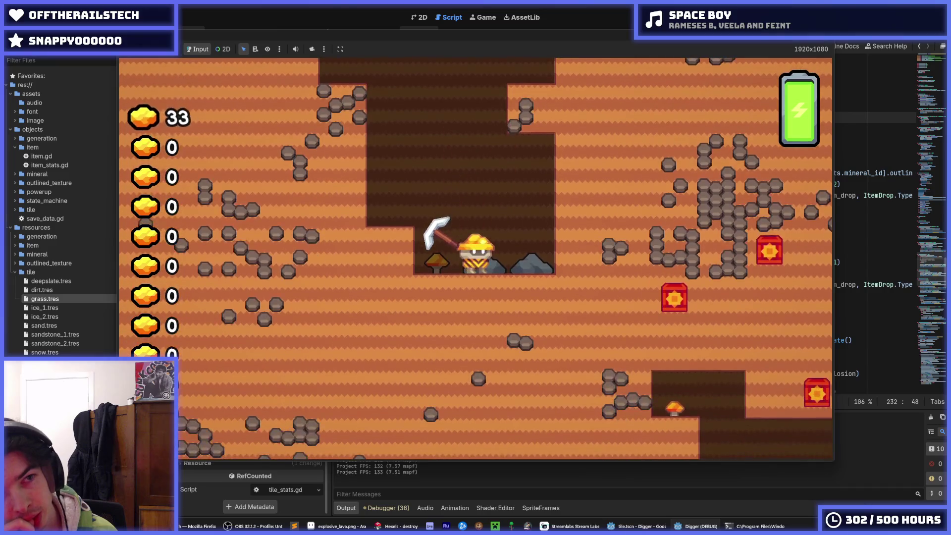
key("Down")
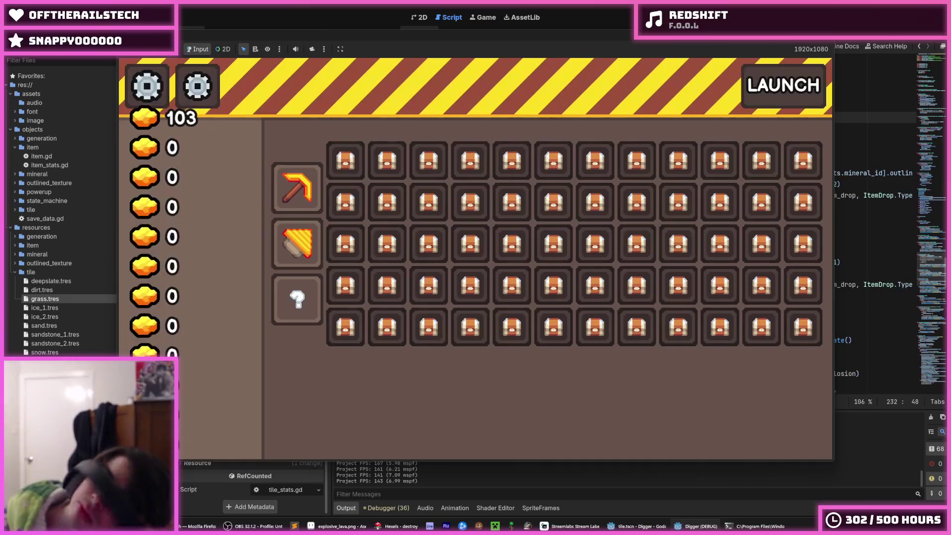
Buy the Pickaxe and Critical Hit upgrades, launch another mining run, then stop the game.
mouse_move(292, 185)
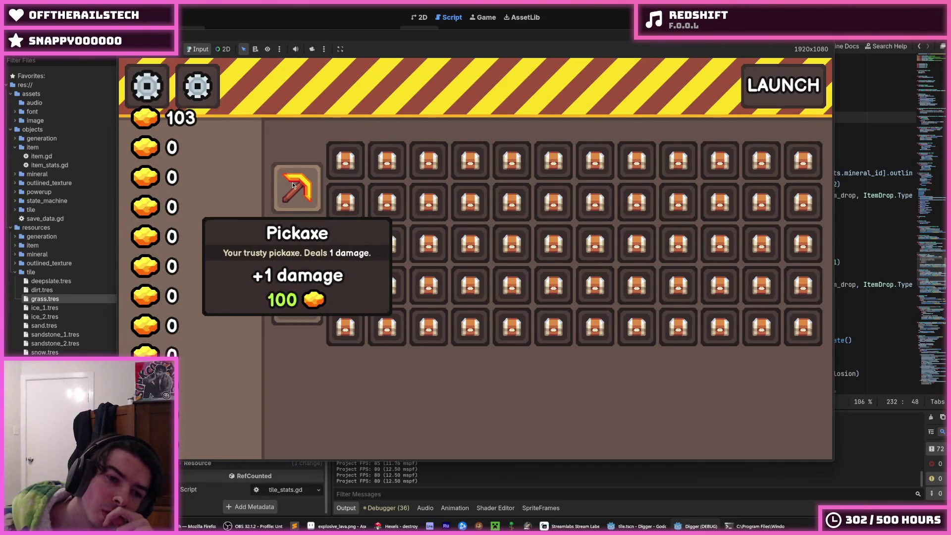
left_click(293, 185)
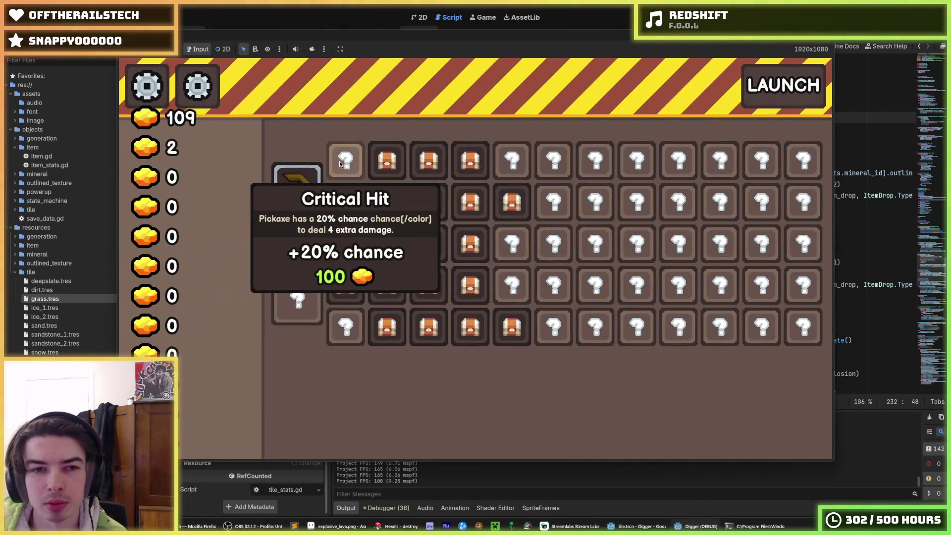
left_click(339, 161)
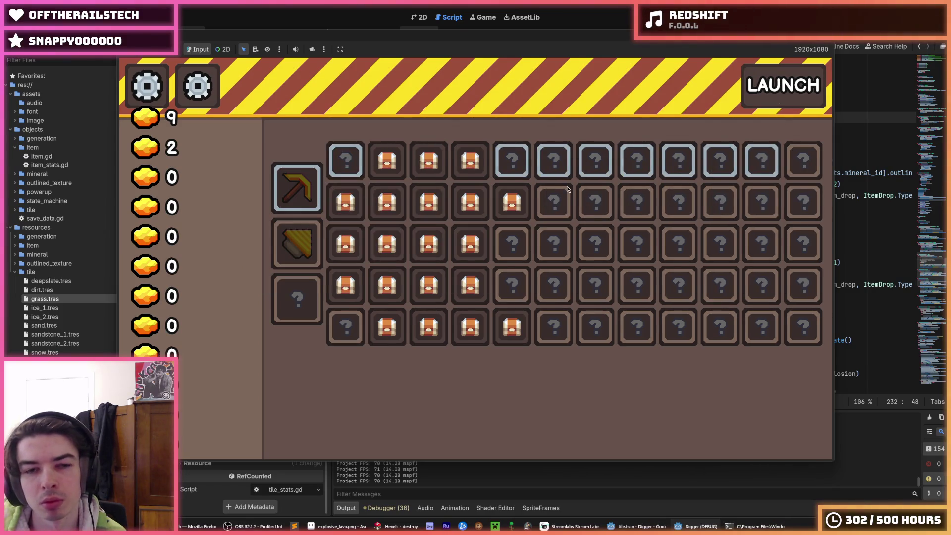
key("space")
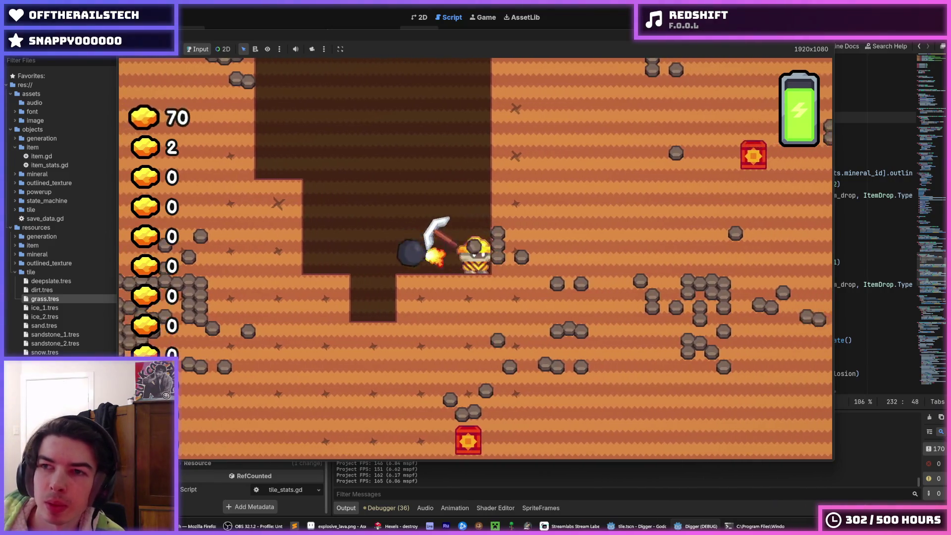
key("F8")
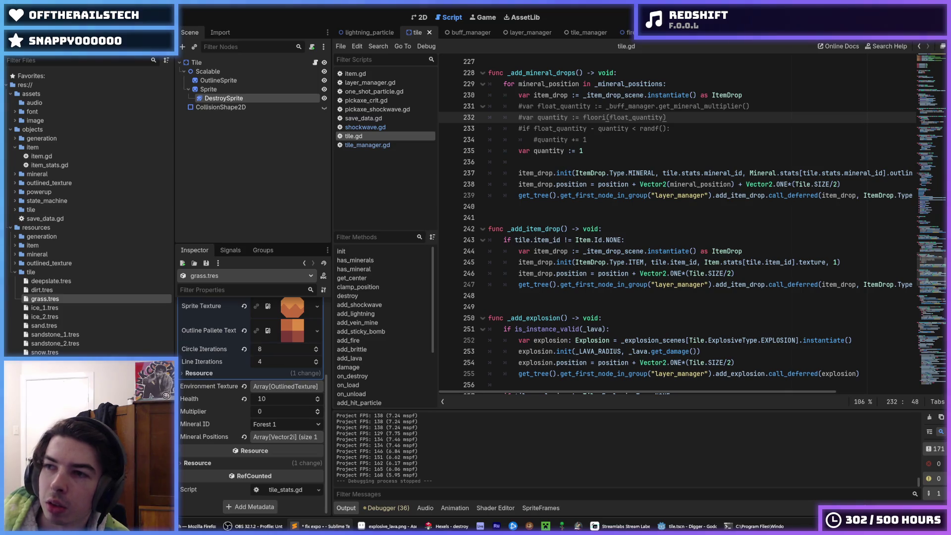
Bring the Godot editor back into focus and start filtering the FileSystem dock's files.
key("BackSpace")
key("BackSpace")
type("on sizes")
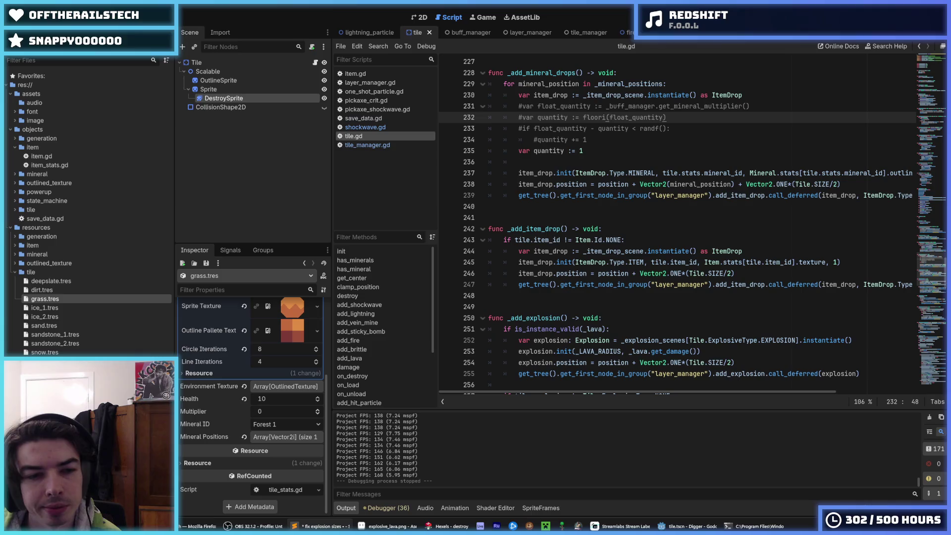
left_click(139, 298)
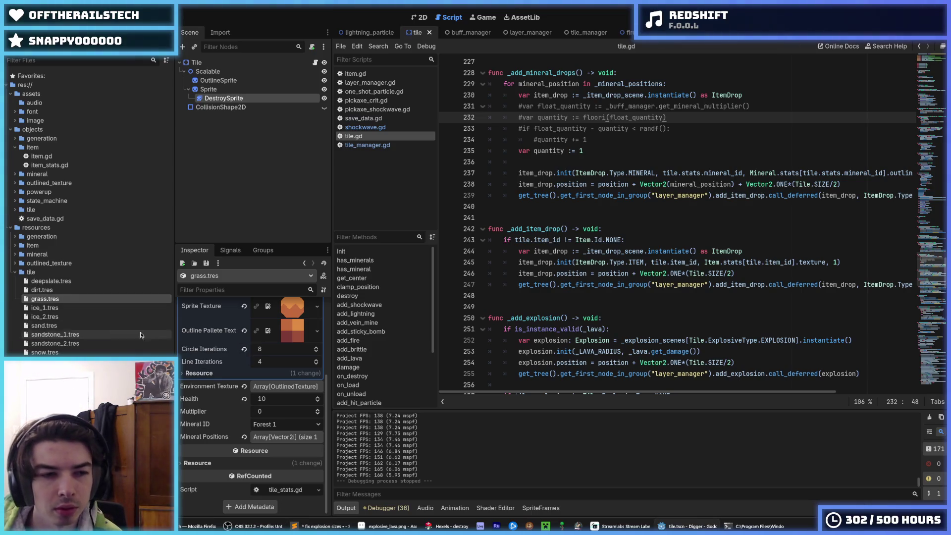
left_click(57, 60)
Filter files for 'crit', open pickaxe_crit.tres and delete the duplicate 'chance' from its description.
type("crit")
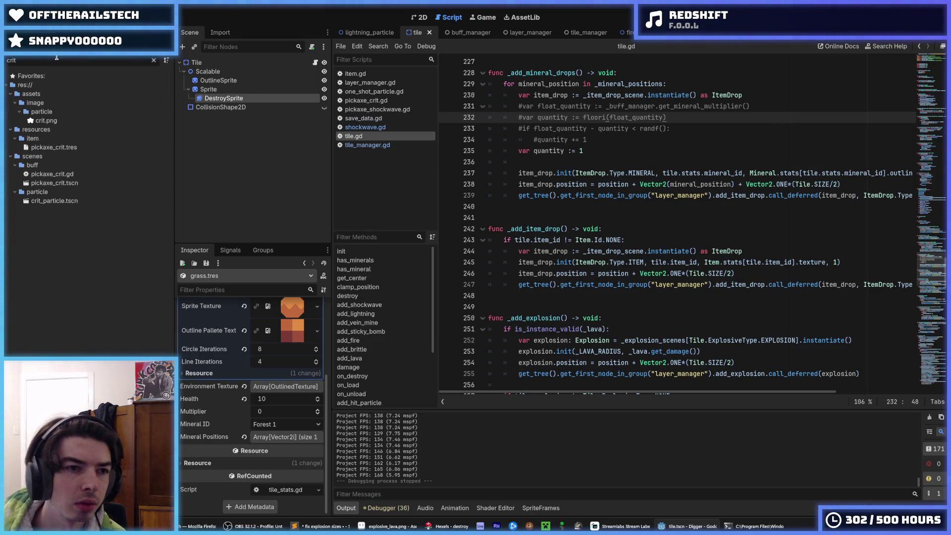
left_click(53, 147)
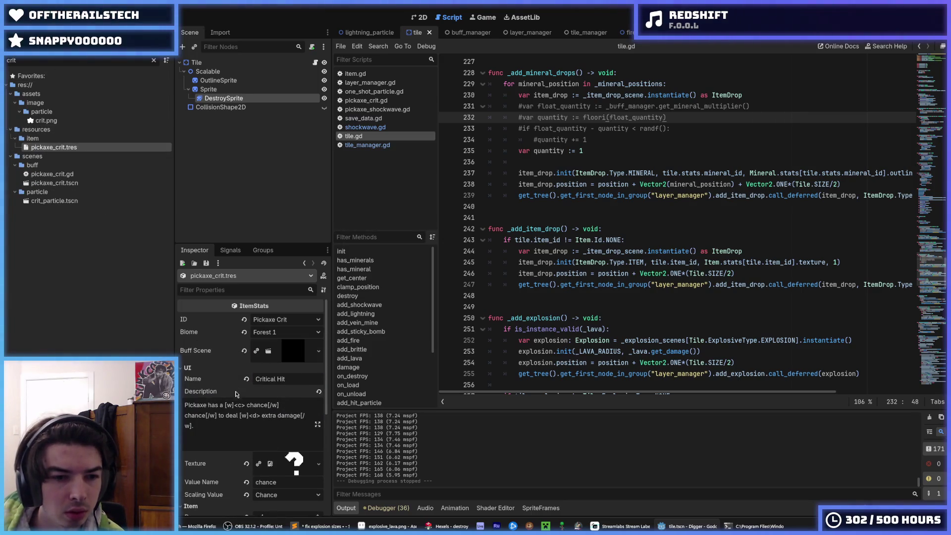
double_click(268, 405)
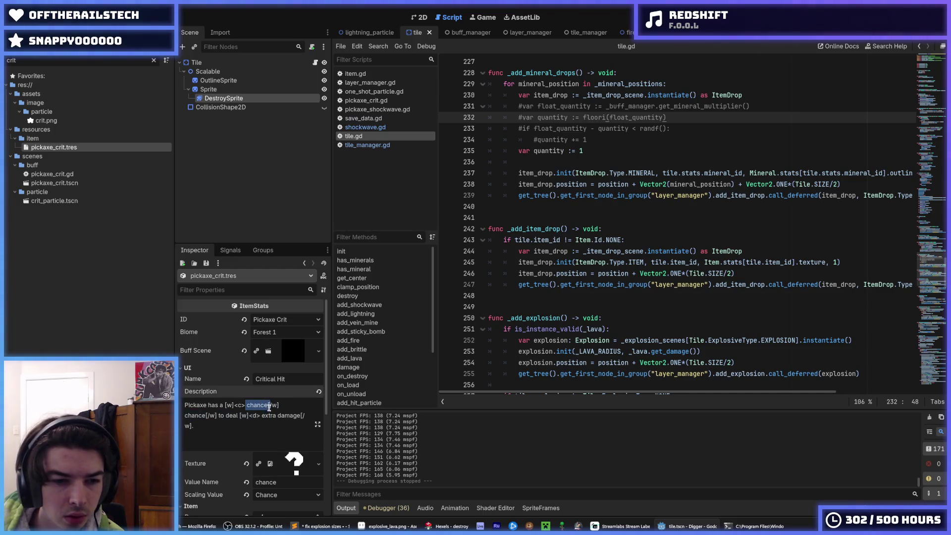
key("BackSpace")
key("BackSpace")
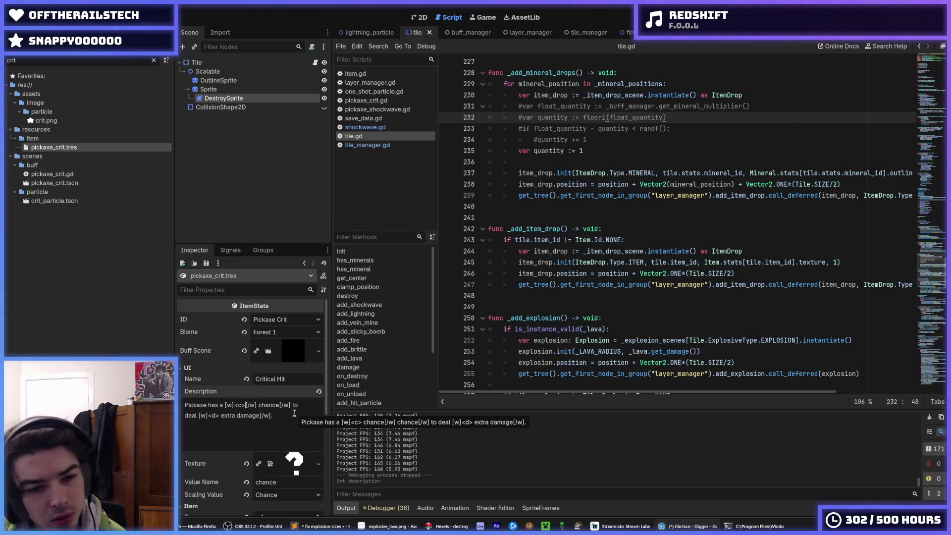
Set Value Name to 'damage' and Scaling Value to Damage, save, then run the game.
scroll(264, 414, "down", 3)
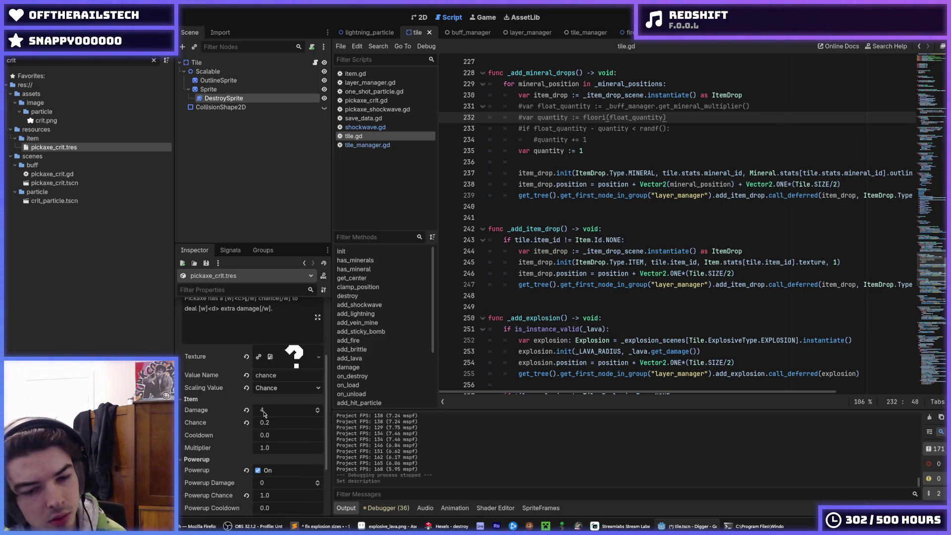
double_click(286, 378)
type("damage")
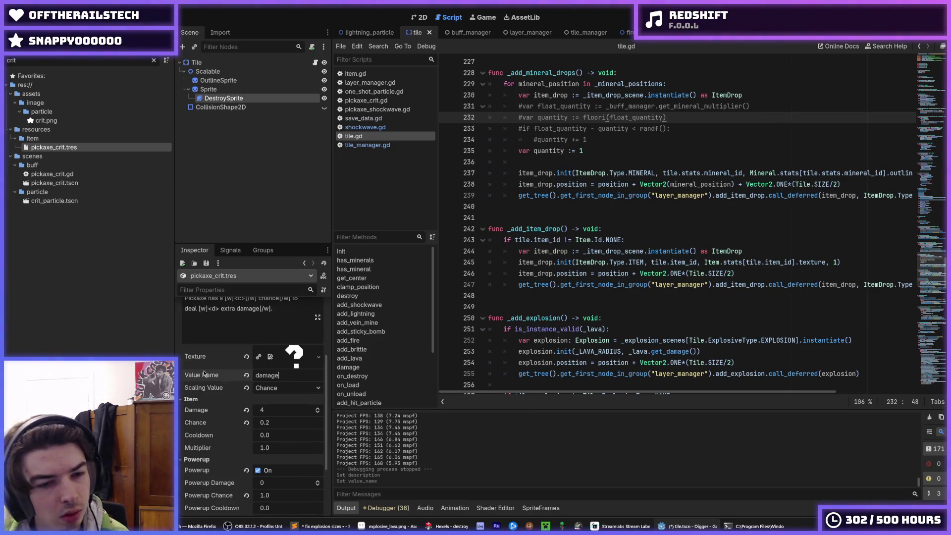
left_click(286, 388)
left_click(278, 400)
key("ctrl+s")
scroll(256, 351, "up", 3)
left_click(669, 184)
key("F5")
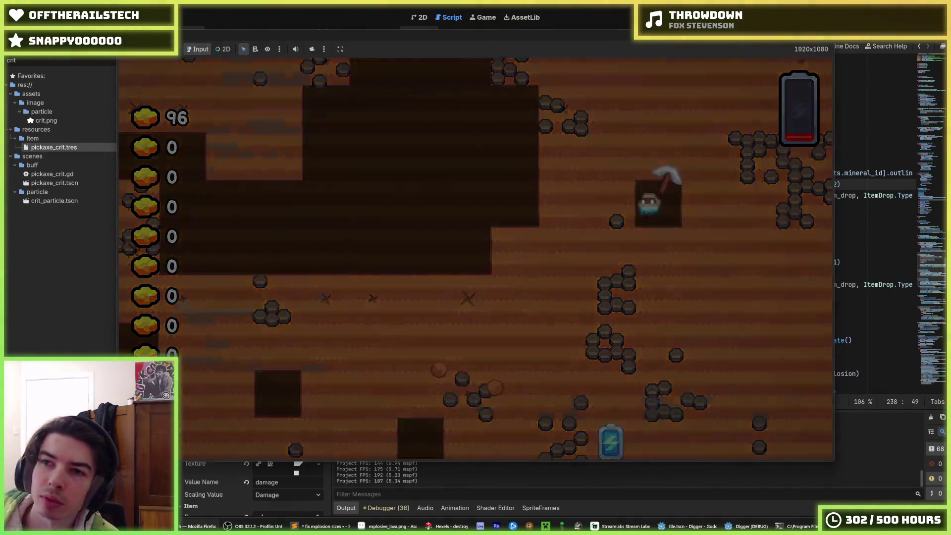
Stop the test run and return to the fixed quantity line in tile.gd.
key("F8")
left_click(708, 146)
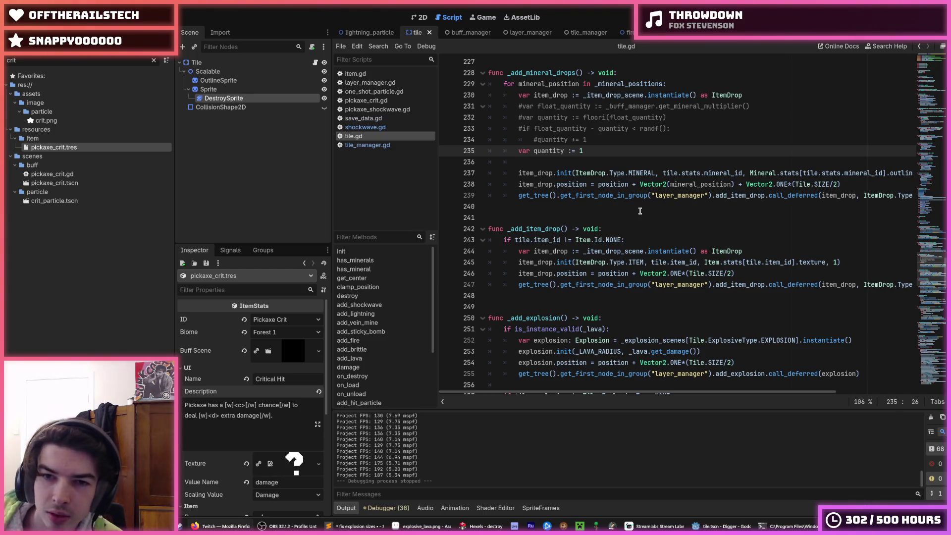
Review the _add_item_drop code around lines 239–242, then filter project files for 'generation'.
left_click(638, 209)
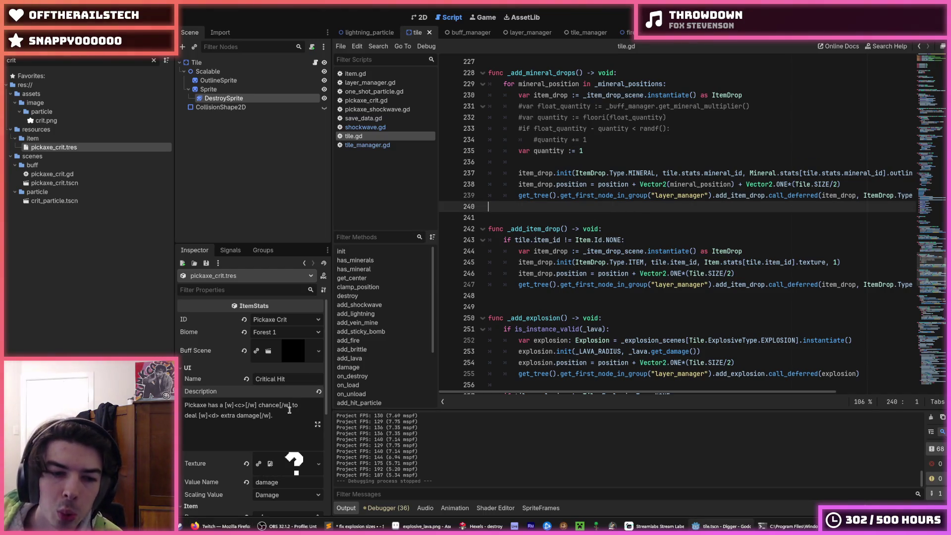
left_click(245, 406)
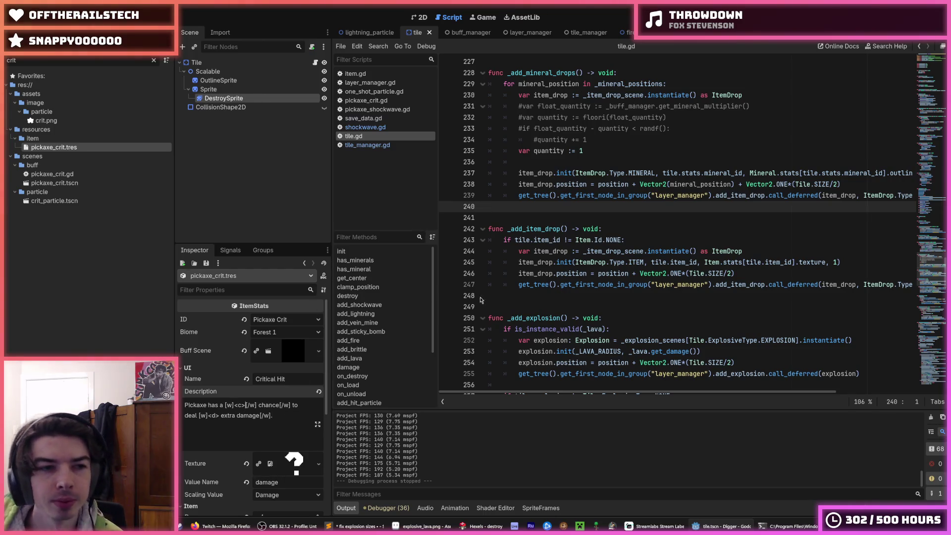
left_click(618, 229)
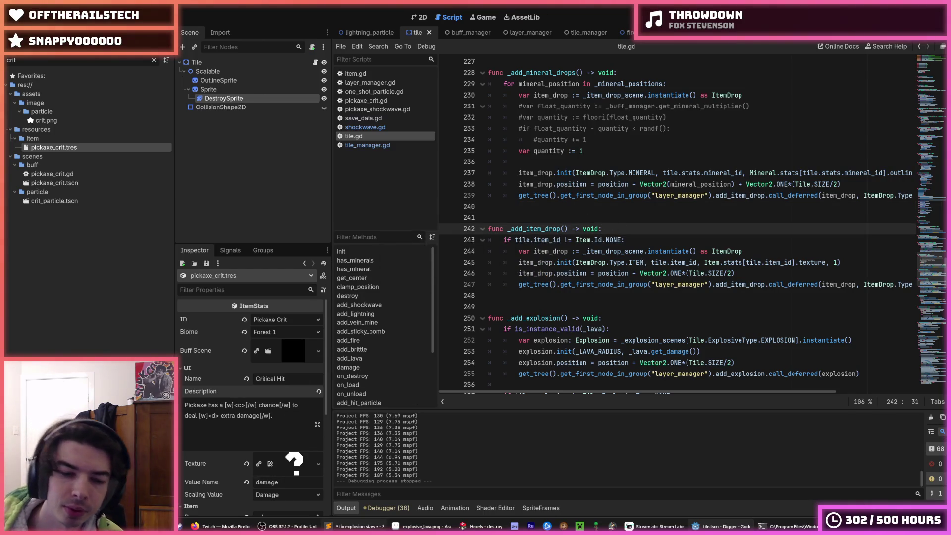
left_click(684, 195)
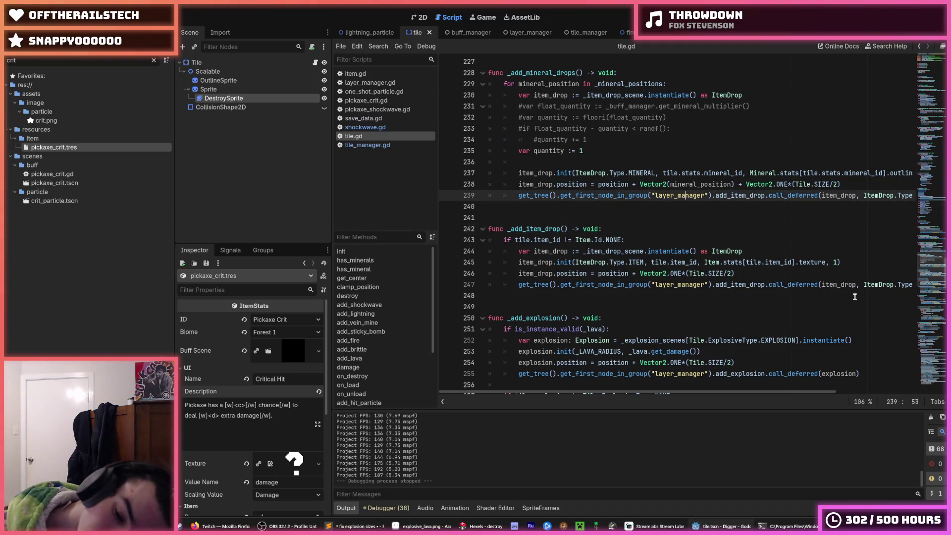
key("Down")
key("Down")
key("Down")
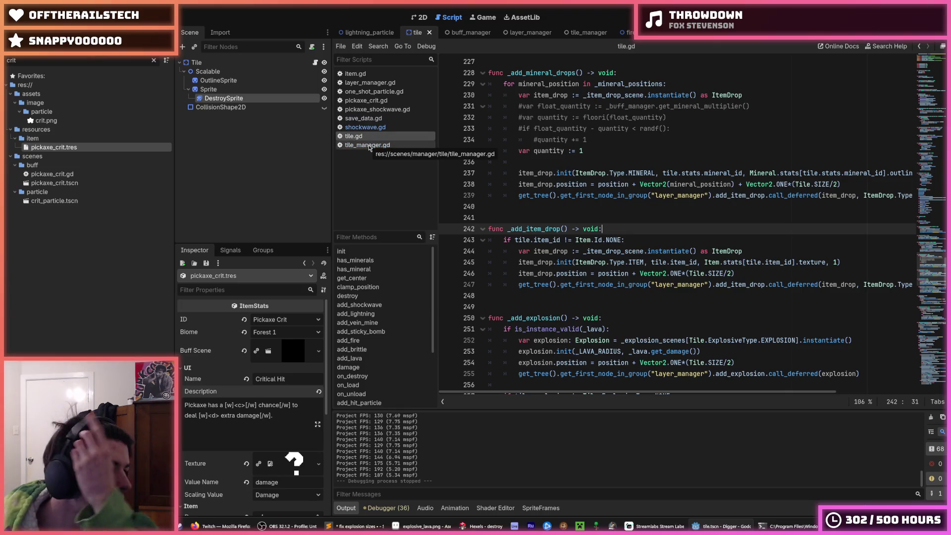
double_click(47, 60)
type("generation")
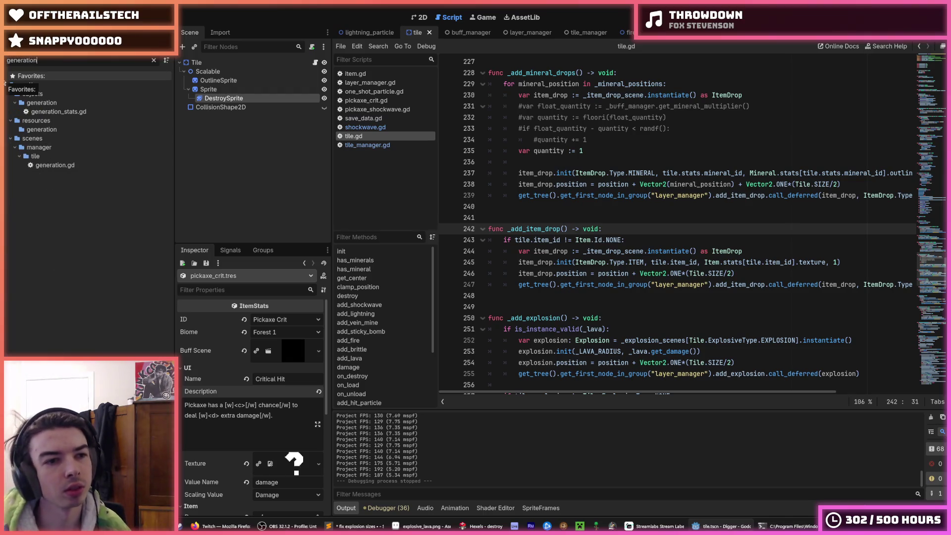
Open generation.gd and locate the _deepslate_y/3 divisor in _get_biome_size.
double_click(55, 165)
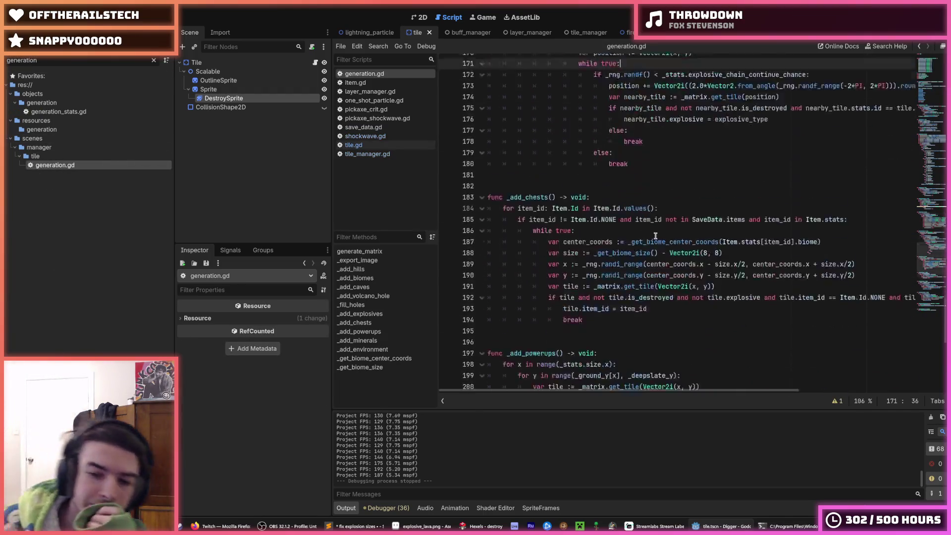
scroll(655, 236, "down", 10)
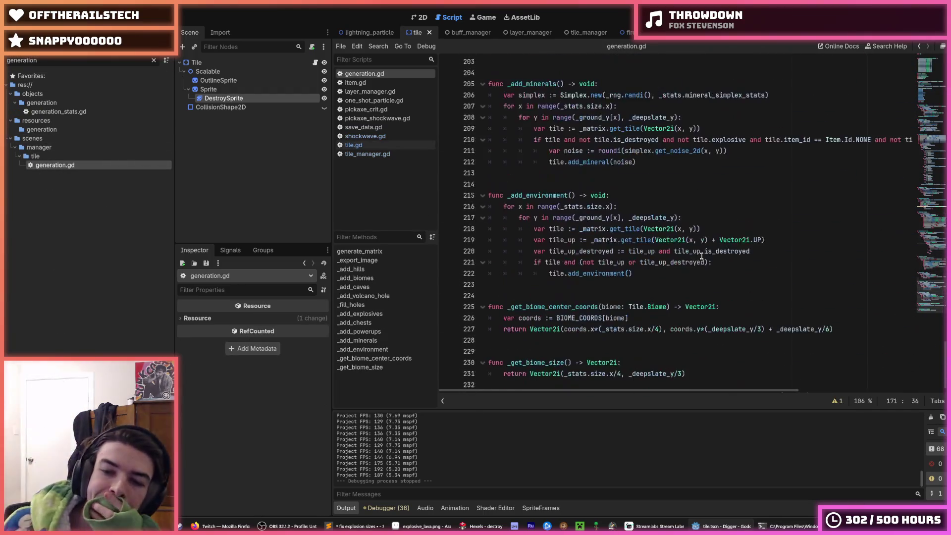
double_click(678, 374)
left_click(681, 375)
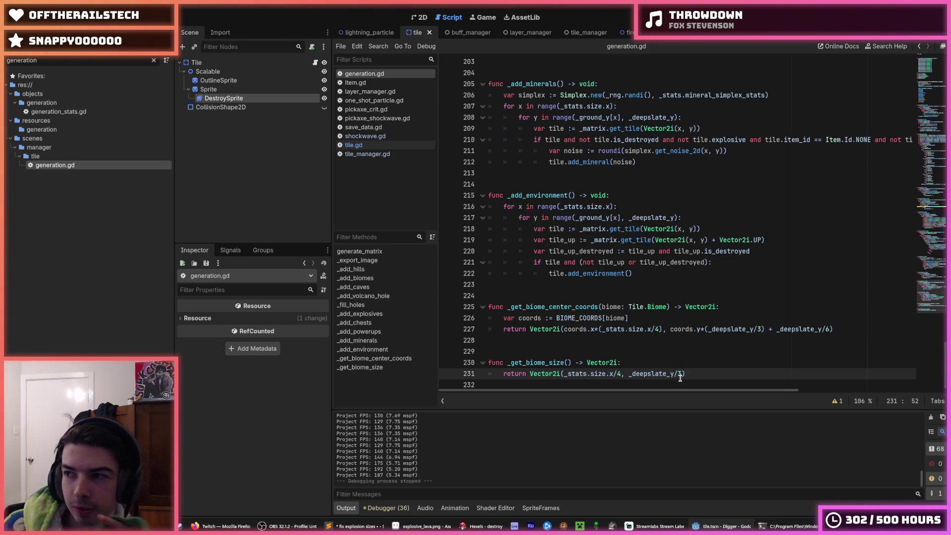
Inspect lines 230–231 of the biome size calculation, then return to the top of the script.
left_click(698, 373)
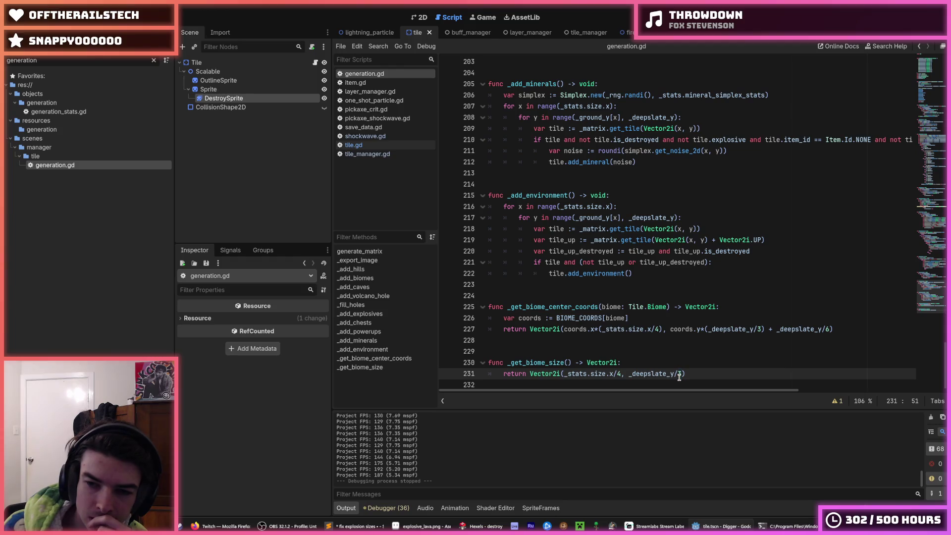
left_click(660, 364)
left_click(694, 374)
left_click(684, 365)
left_click(688, 373)
left_click(687, 364)
left_click(689, 372)
left_click(628, 374)
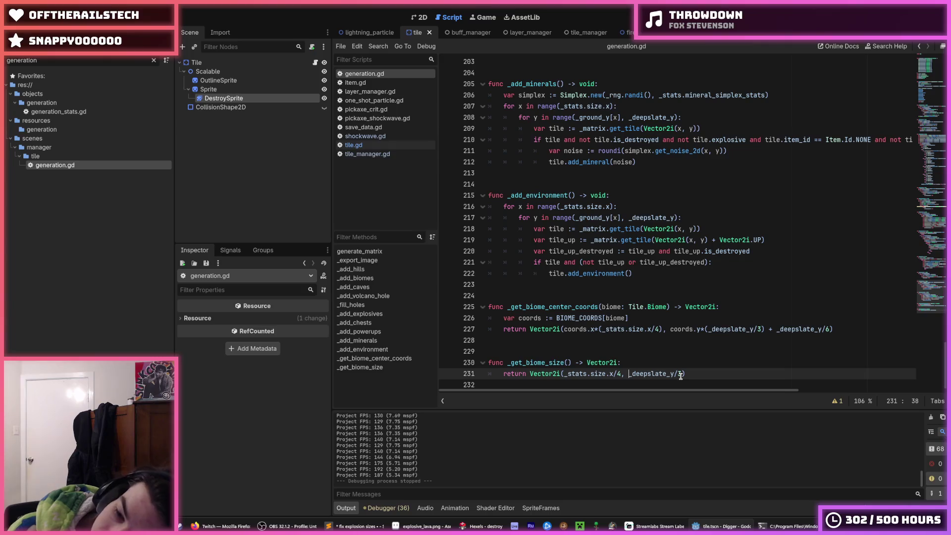
left_click(694, 361)
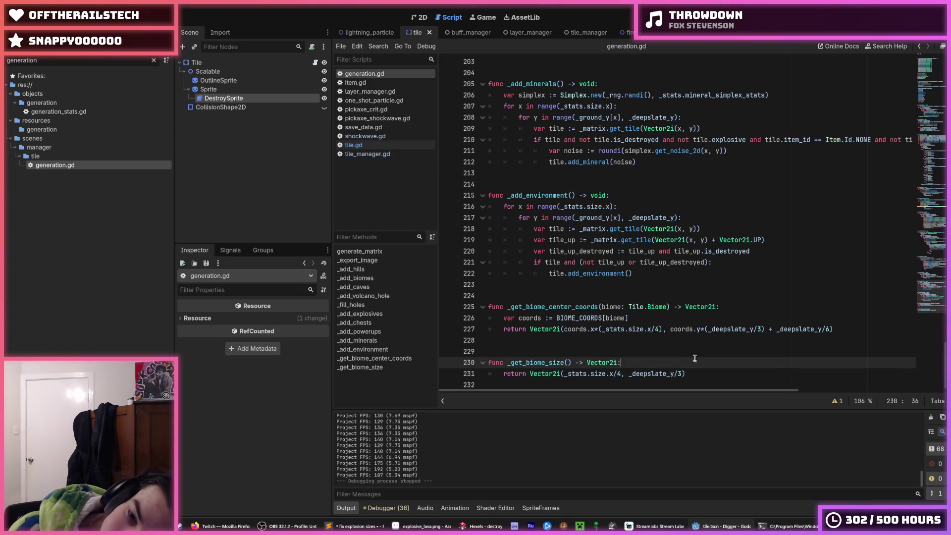
mouse_move(940, 306)
left_mouse_down()
mouse_move(937, 58)
mouse_move(941, 89)
left_mouse_up()
double_click(522, 209)
scroll(522, 210, "down", 1)
scroll(522, 210, "down", 1)
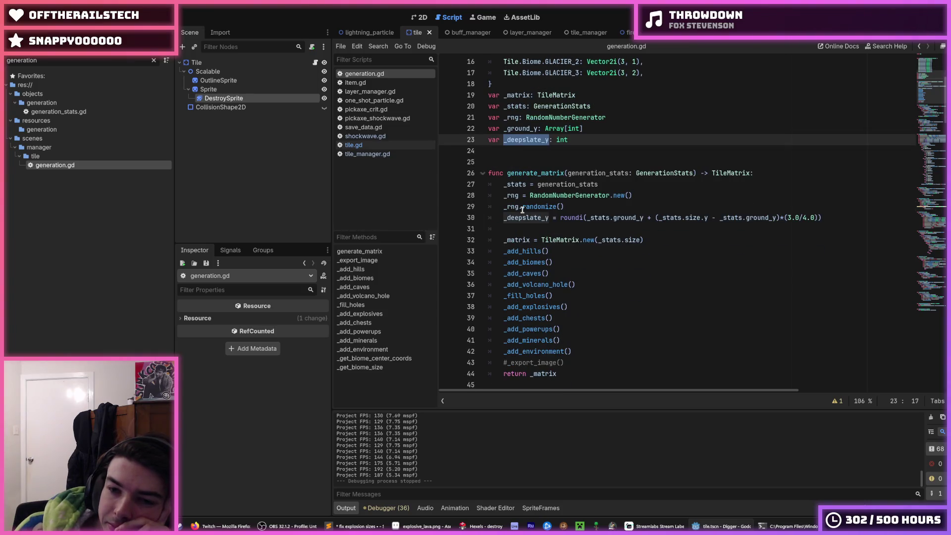
scroll(522, 210, "down", 8)
scroll(604, 236, "down", 16)
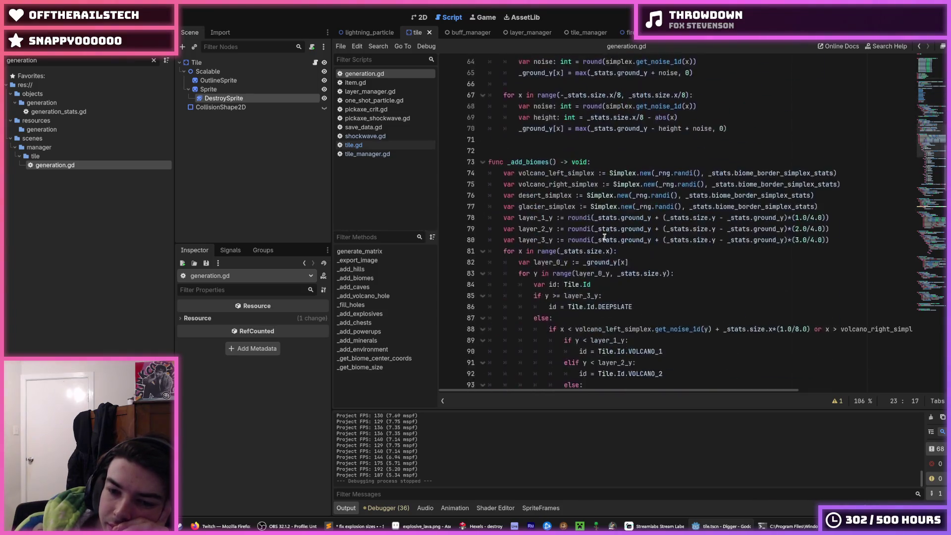
scroll(604, 237, "down", 11)
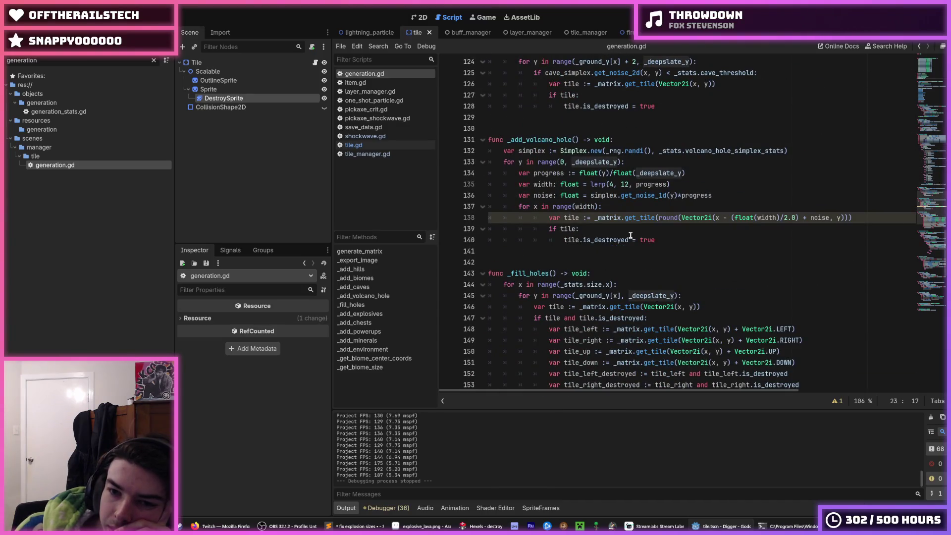
left_click_drag(938, 213, 918, 349)
double_click(789, 326)
double_click(721, 323)
key("shift+Home")
double_click(719, 322)
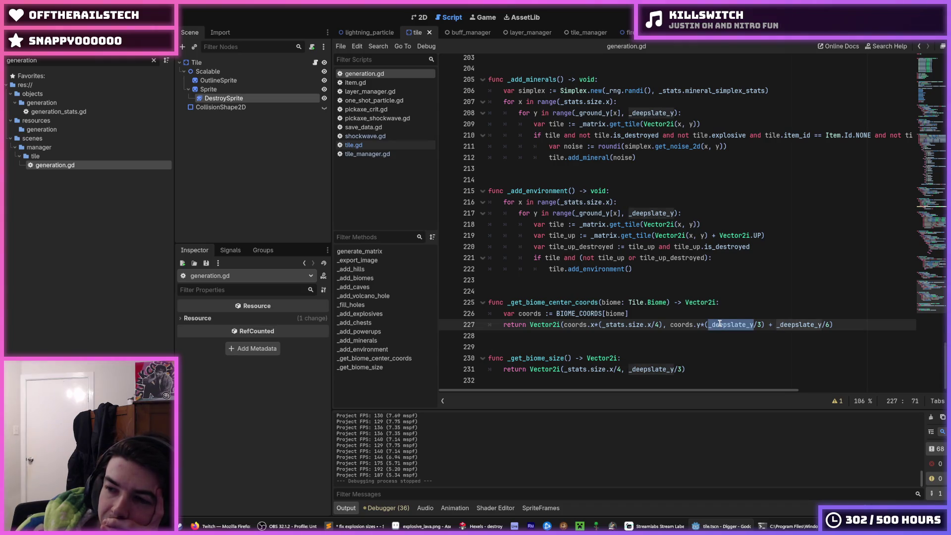
Review the biome-centre code on lines 225–226 of generation.gd.
key("shift+Home")
double_click(719, 322)
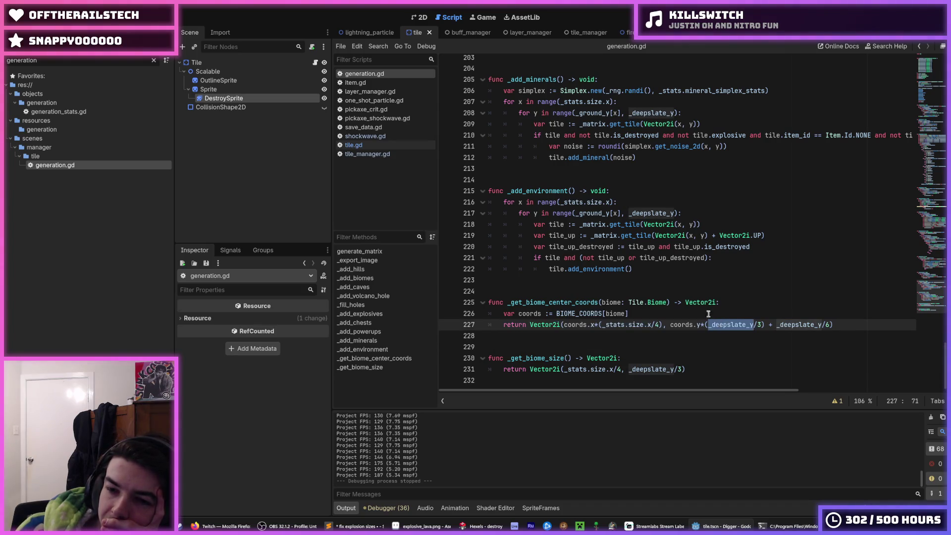
left_click(708, 313)
left_click(731, 304)
left_click(729, 309)
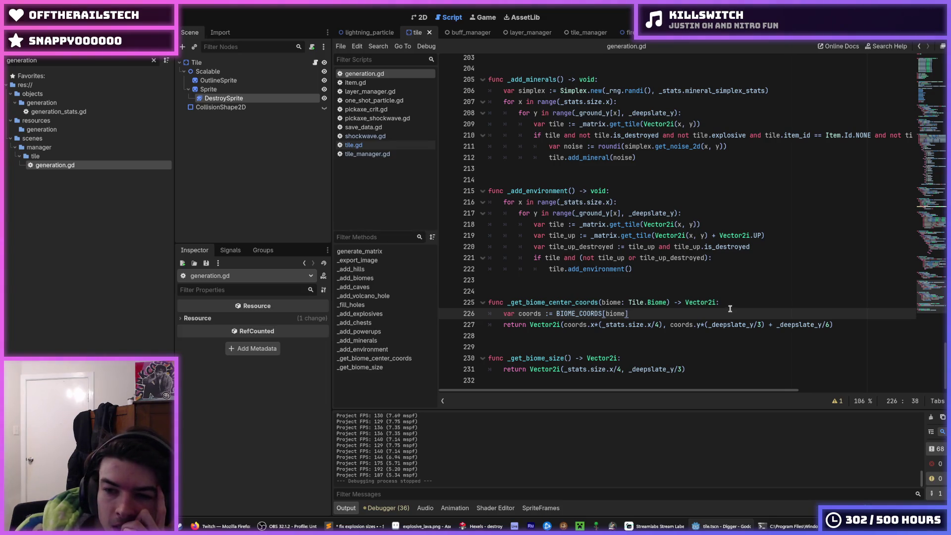
left_click(731, 302)
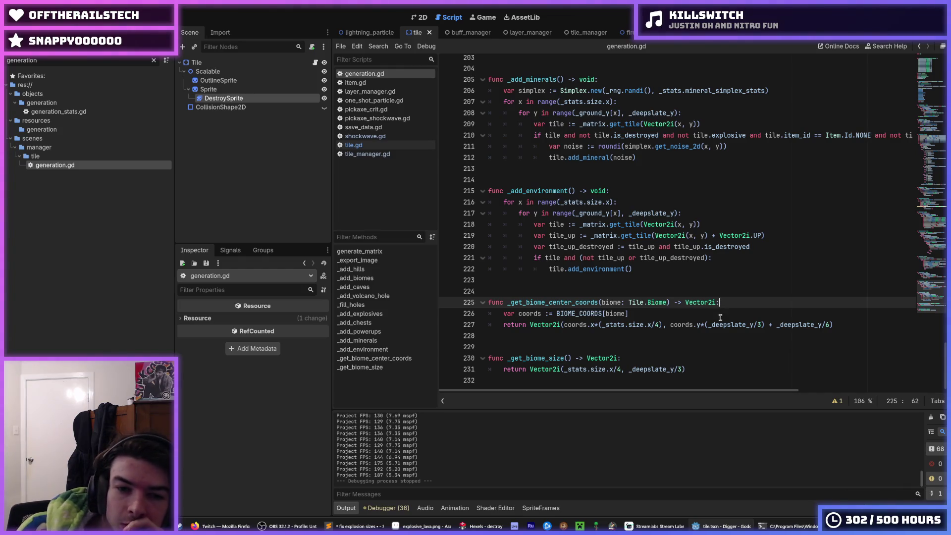
left_click(730, 310)
left_click(729, 306)
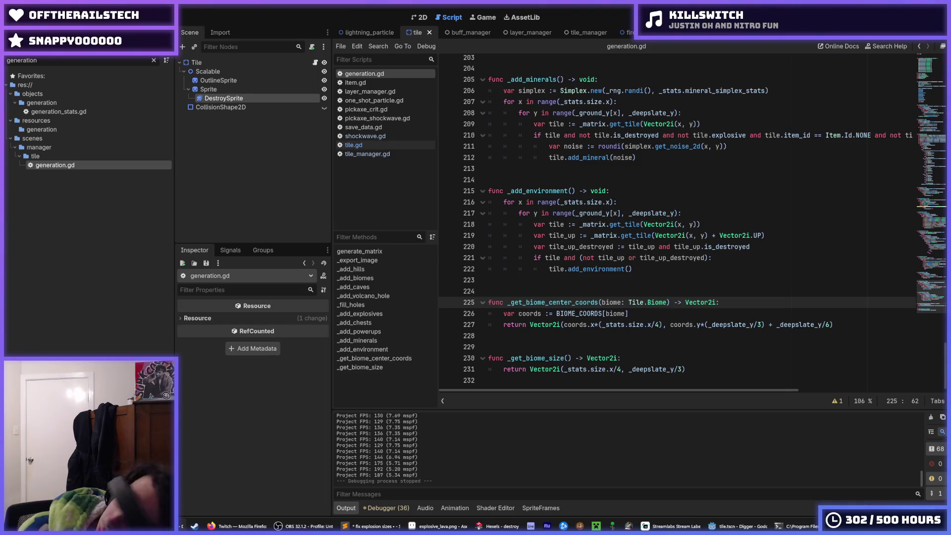
Inspect the coords.y expression on line 227 and check what coords refers to.
left_click(781, 246)
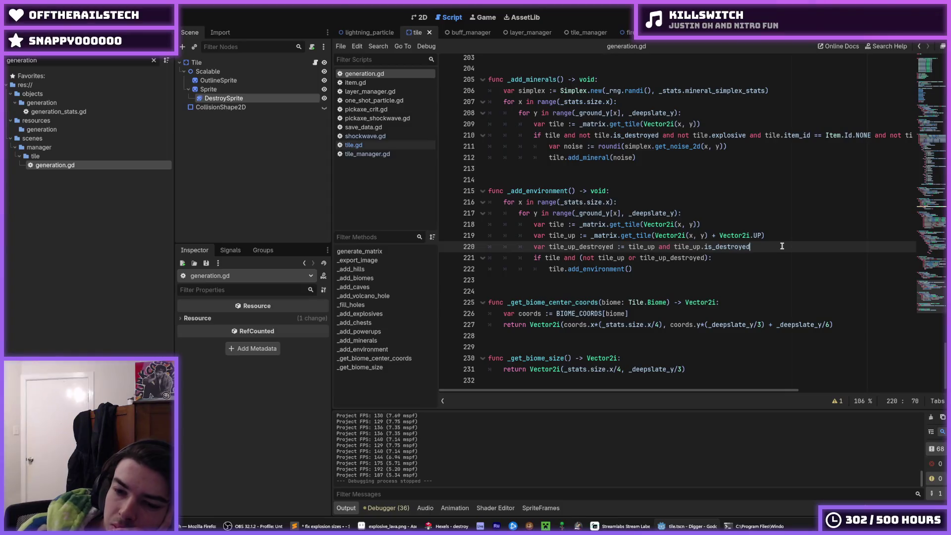
left_click(764, 324)
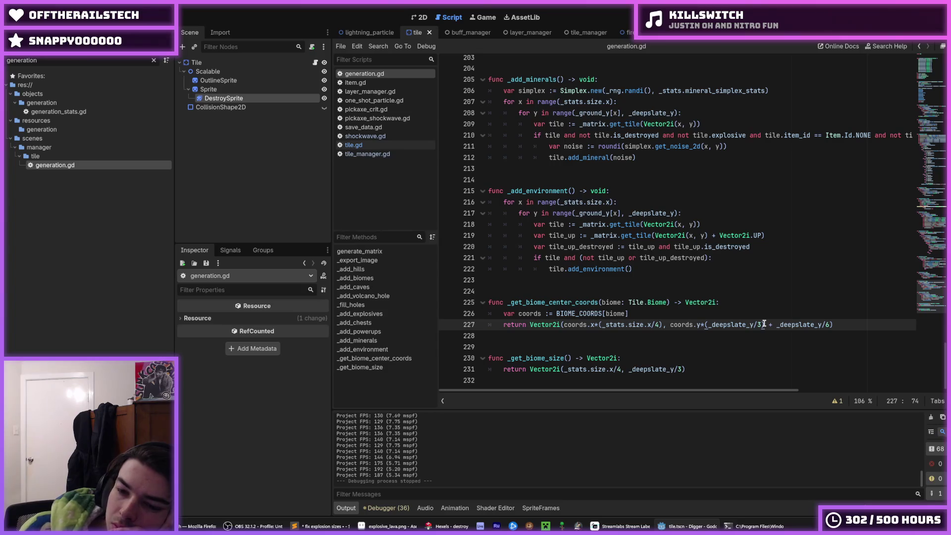
left_click_drag(762, 324, 671, 327)
left_click(671, 327)
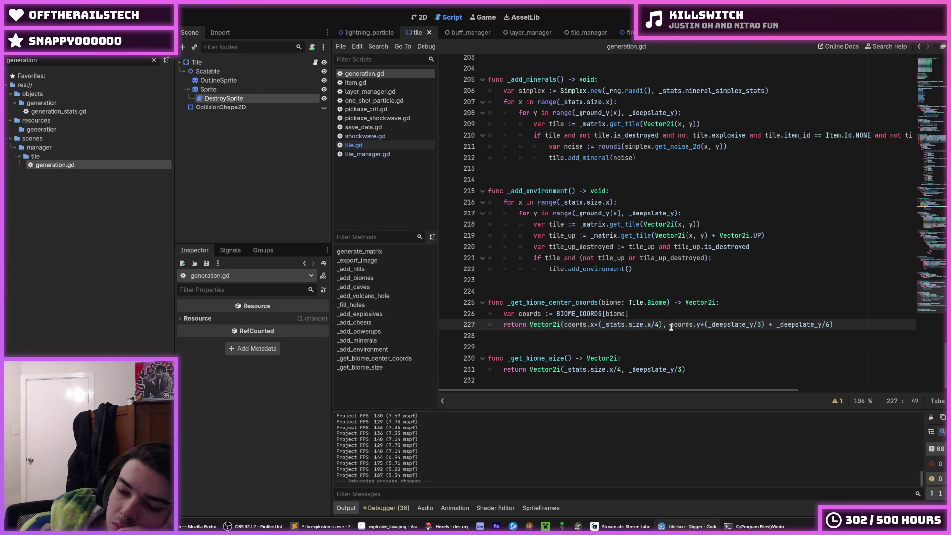
left_click(646, 317)
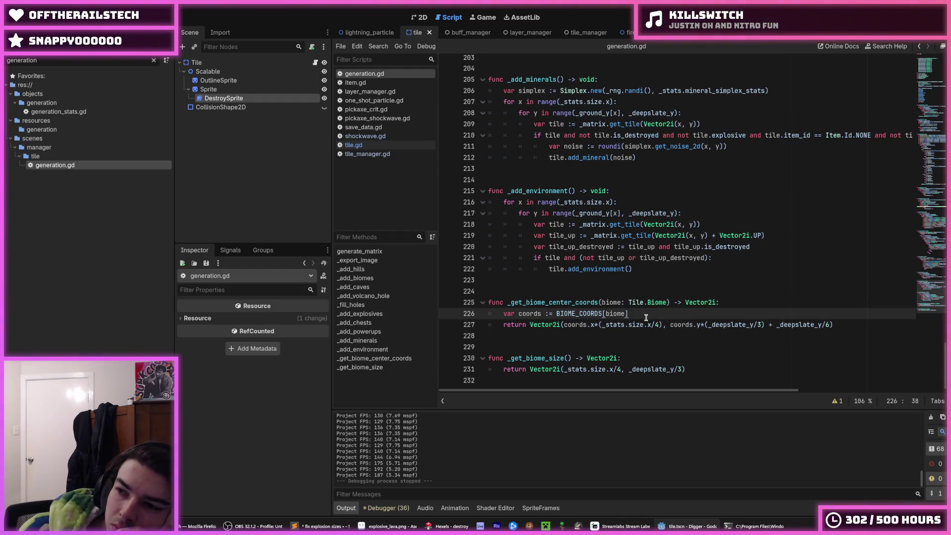
left_click(666, 325)
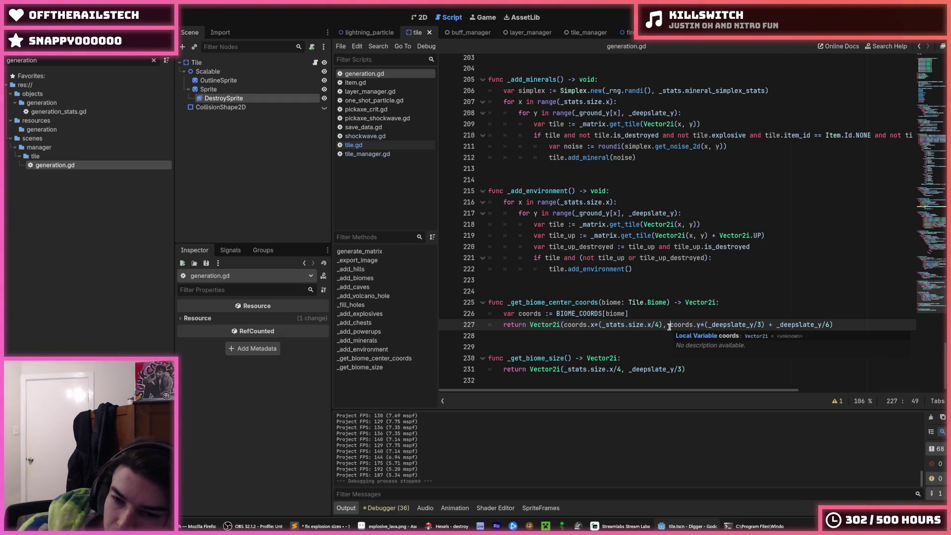
left_click(644, 269)
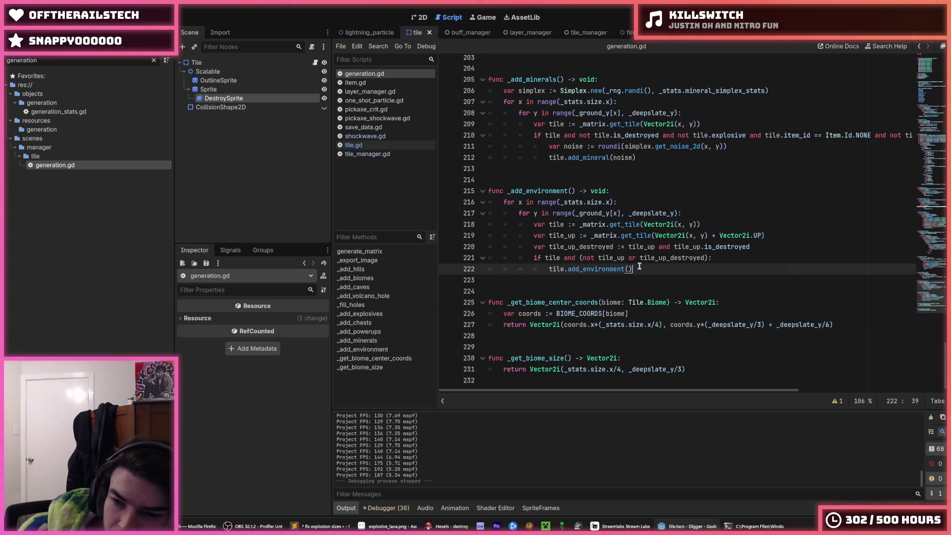
Review the _add_chests loop around its break statement.
left_click(729, 297)
left_click(729, 290)
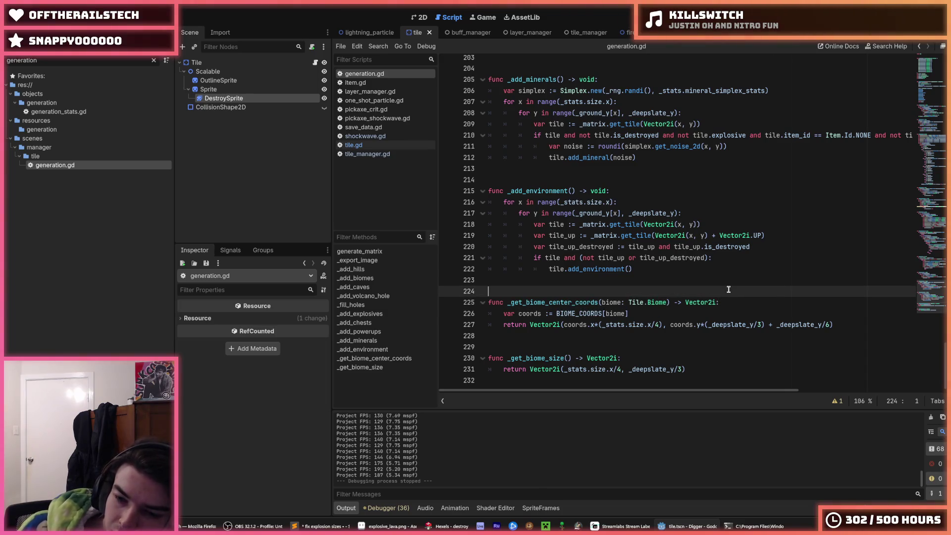
left_click(728, 301)
left_click(724, 293)
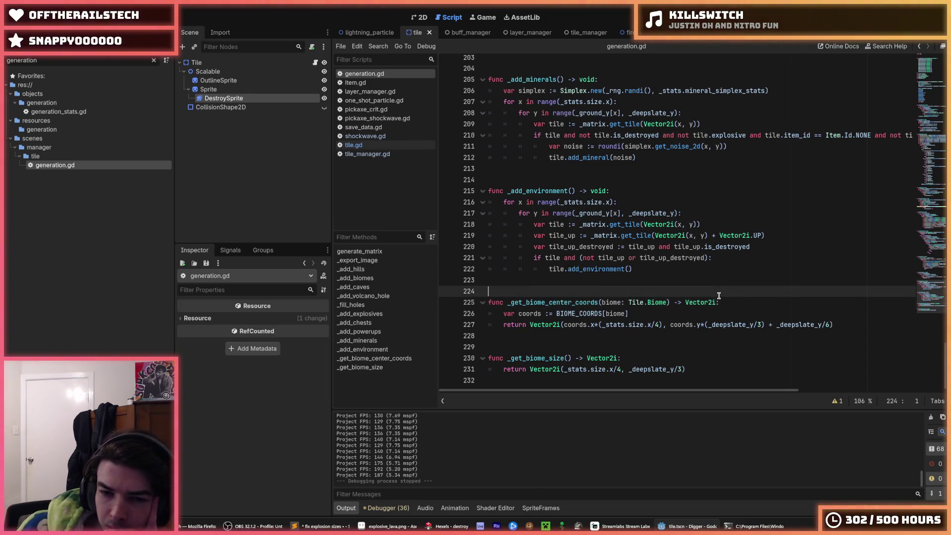
scroll(713, 296, "up", 10)
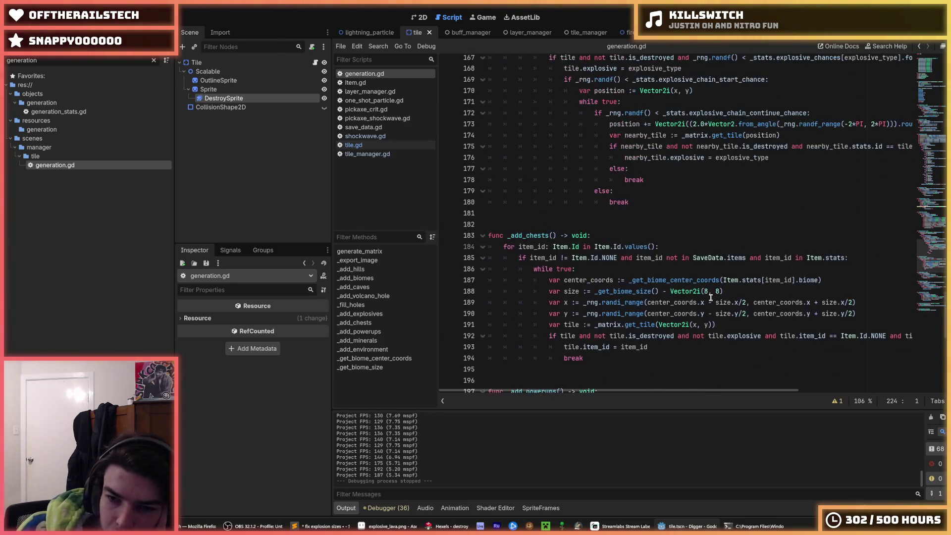
scroll(710, 298, "down", 4)
scroll(703, 294, "up", 2)
left_click(685, 281)
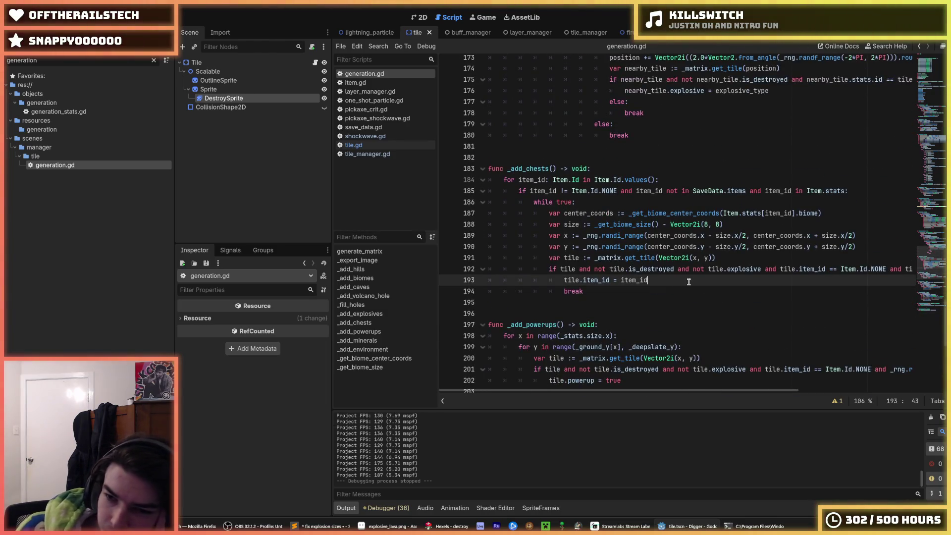
left_click(685, 287)
left_click(676, 283)
left_click(670, 291)
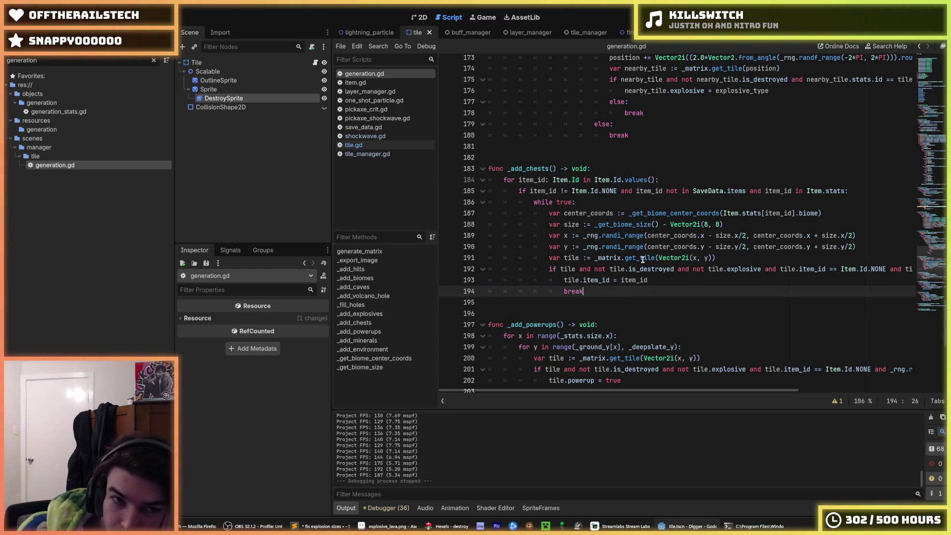
Show the Tile's CollisionShape2D properties and open tile_manager.gd.
left_click(220, 63)
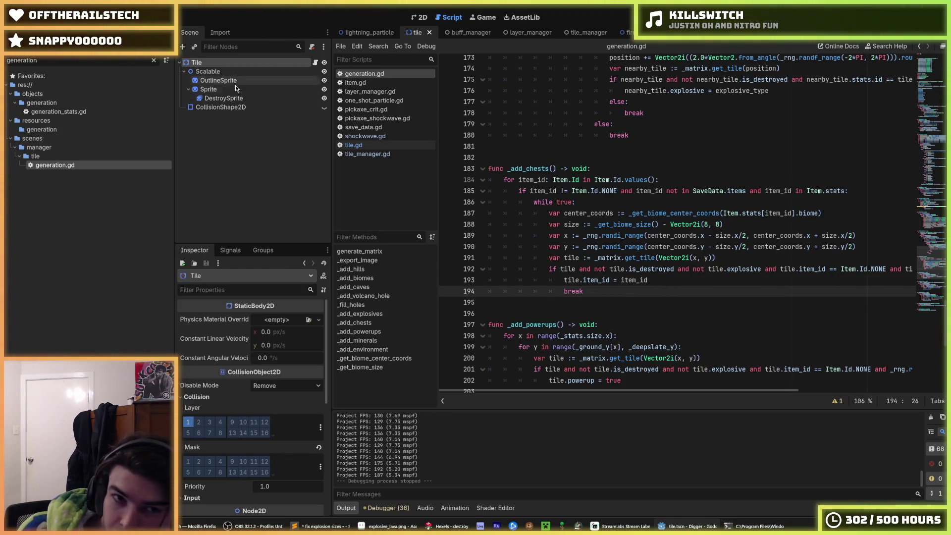
left_click(251, 107)
left_click(362, 153)
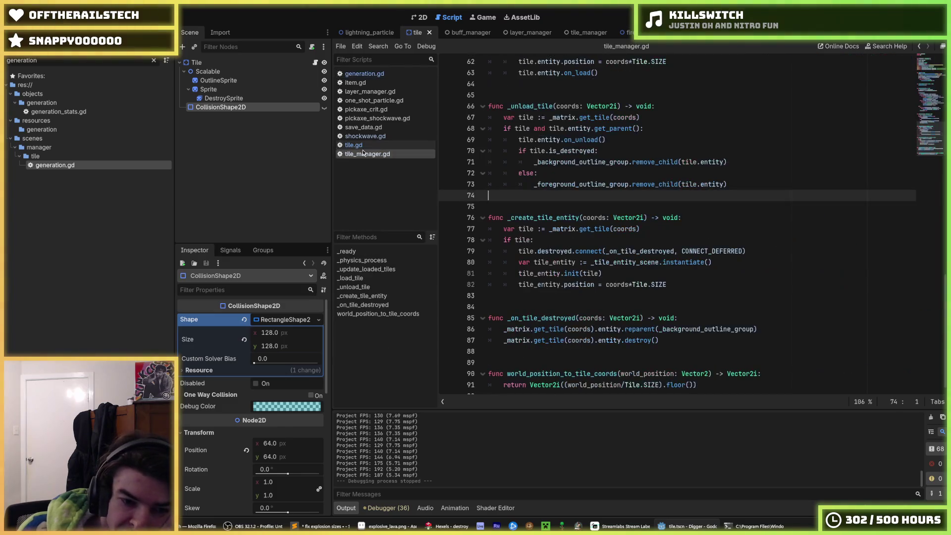
Filter for 'default', open default.tres, set Ground Y to 0 and run the game.
left_click_drag(54, 59, 6, 60)
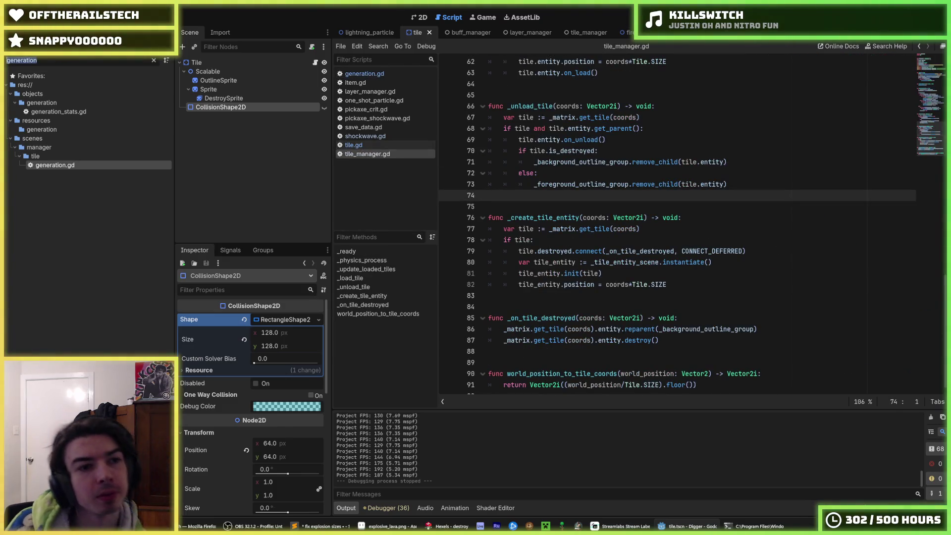
type("default")
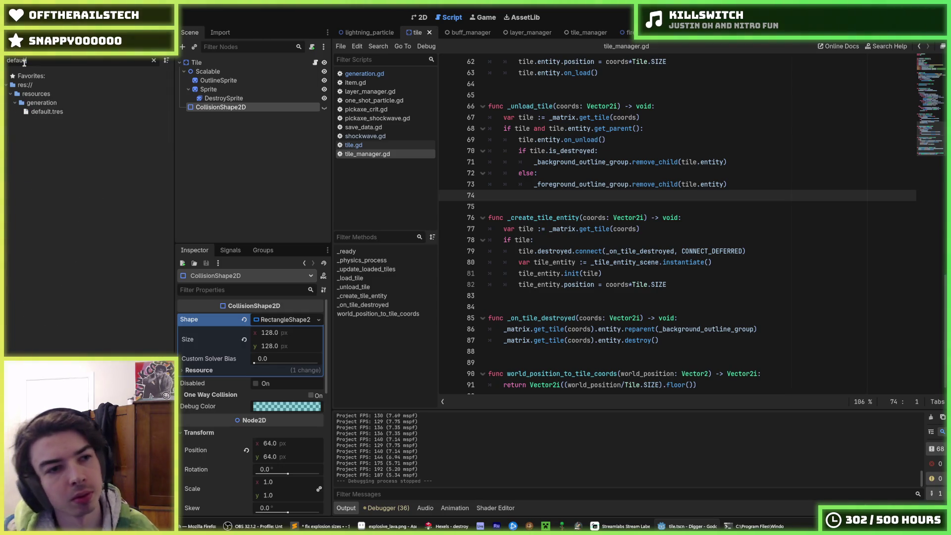
left_click(96, 112)
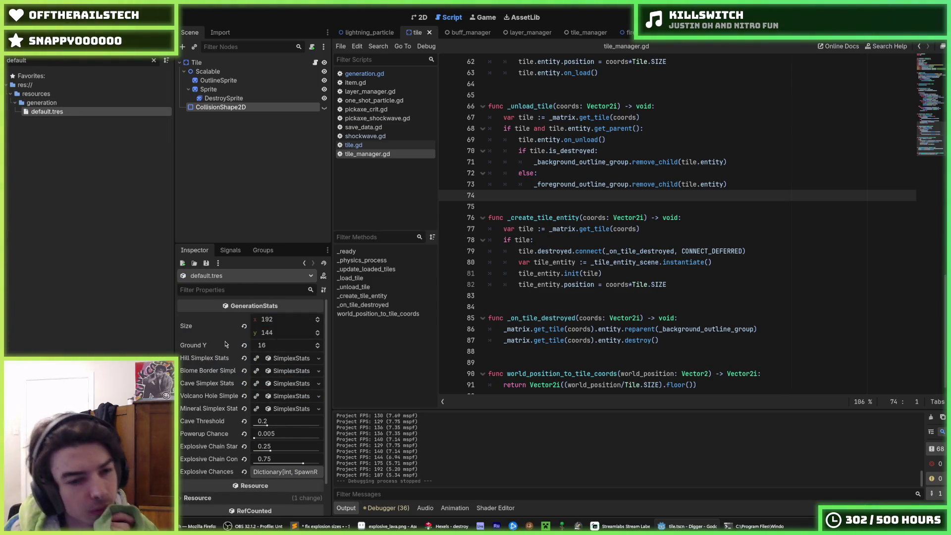
left_click(280, 345)
type("0")
key("Return")
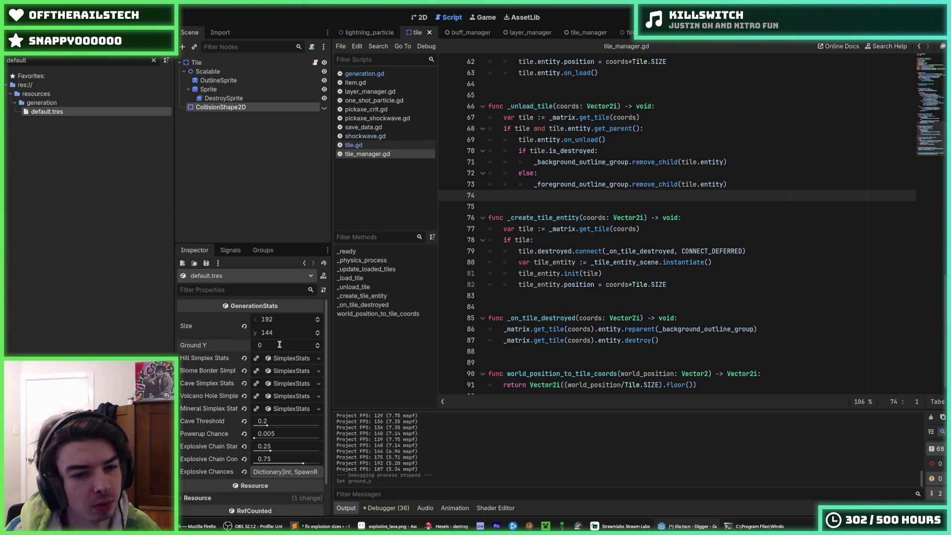
key("F5")
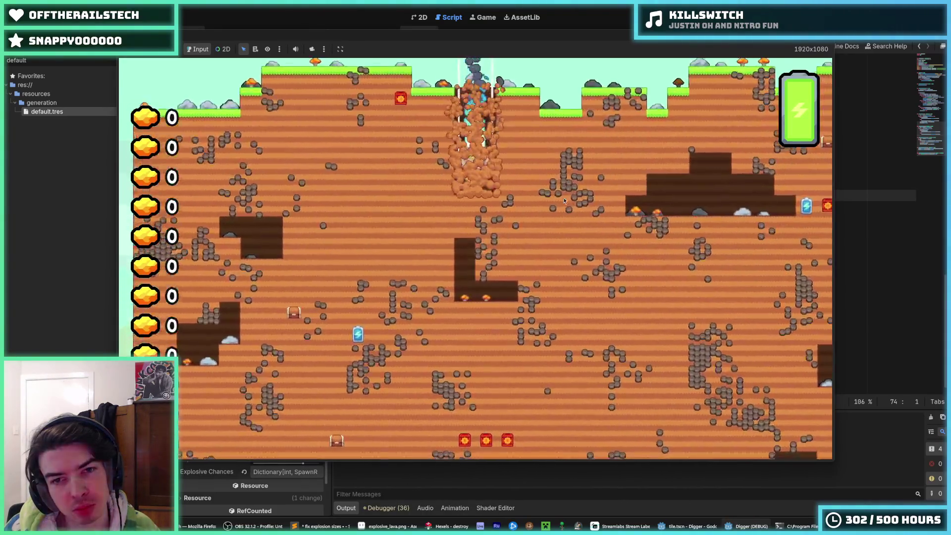
Jetpack the miner above the surface, zoom out over the Ground Y 0 level, then stop the game.
key("w")
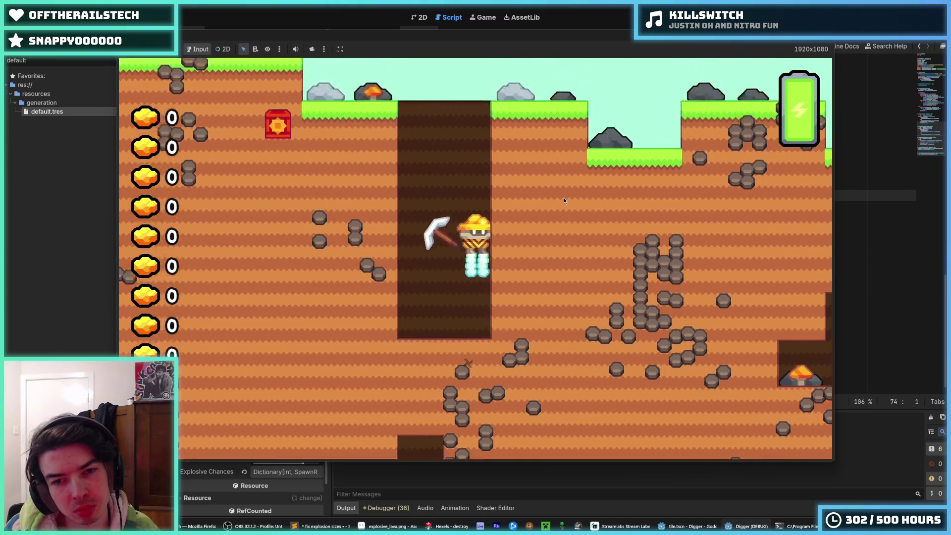
key("d")
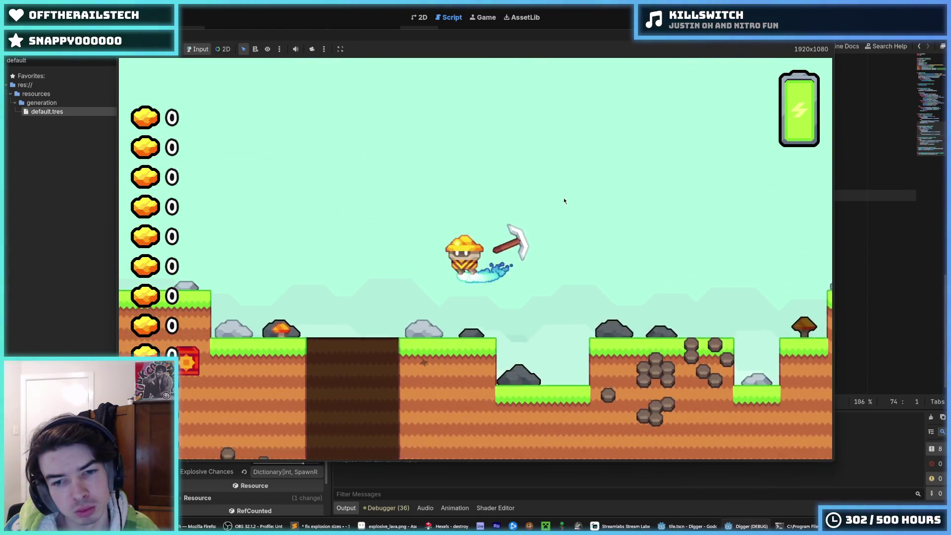
key("r")
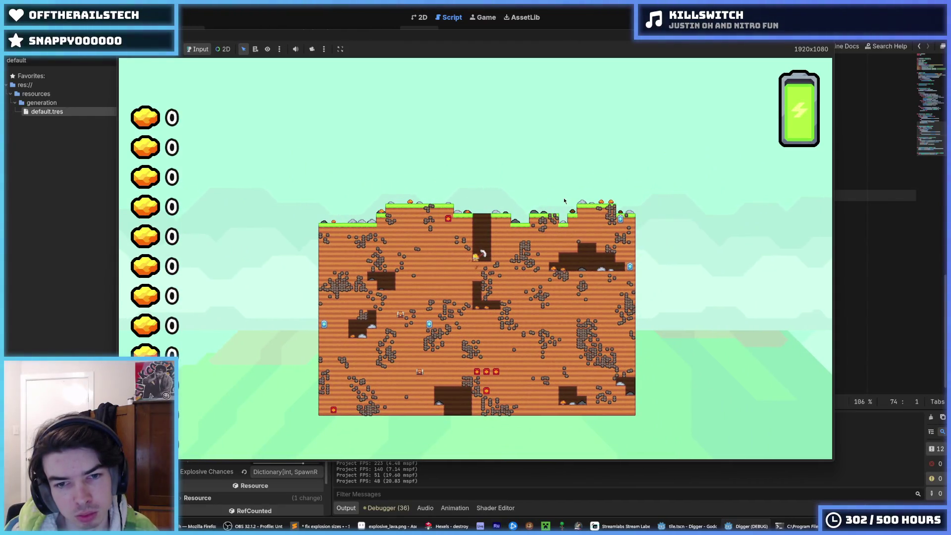
scroll(564, 200, "up", 1)
scroll(564, 200, "up", 2)
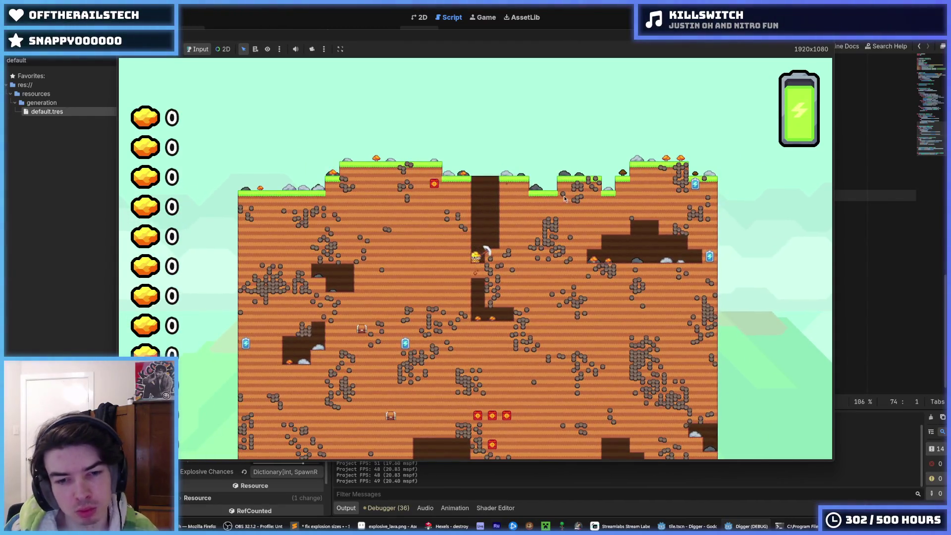
key("F8")
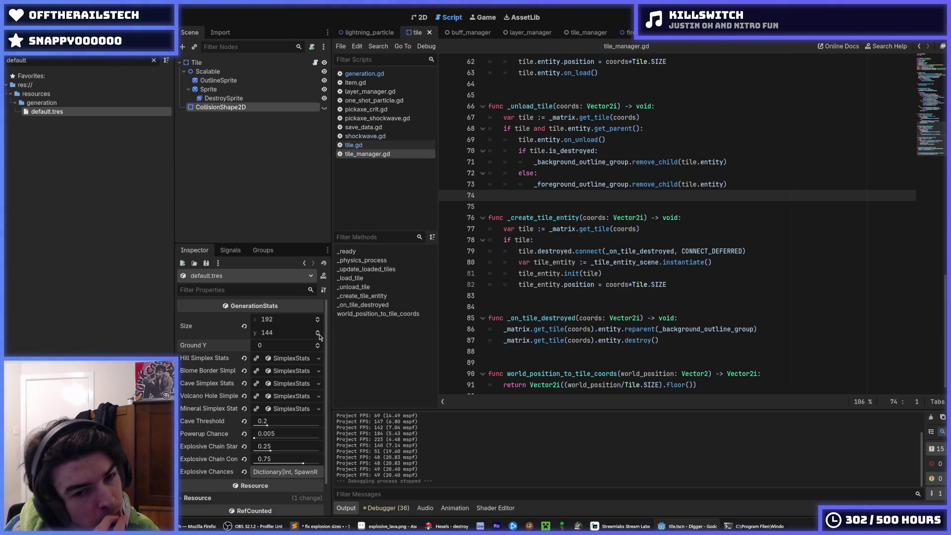
Set Ground Y back to 16 in default.tres and save.
left_click(282, 346)
type("16")
key("Return")
key("ctrl+s")
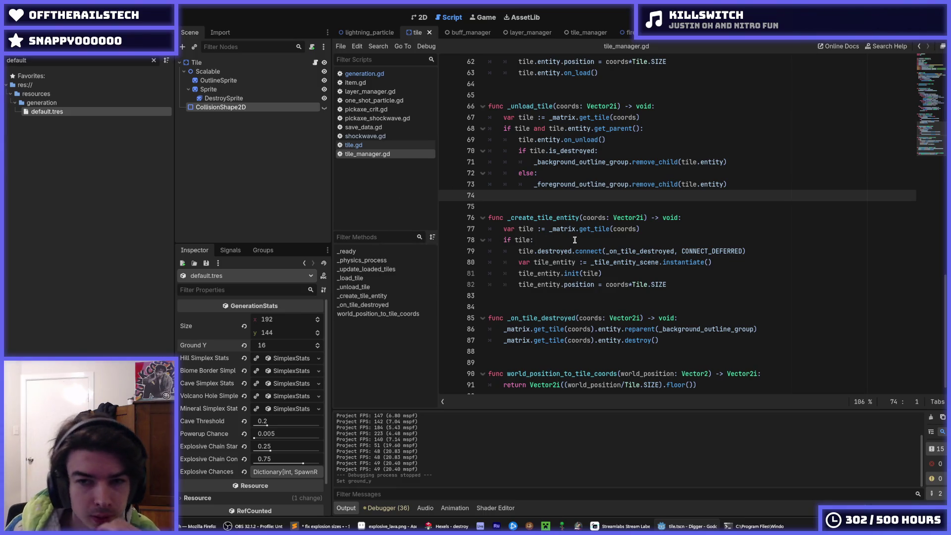
Review _create_tile_entity and its if tile: check in tile_manager.gd, then close that script.
scroll(618, 257, "up", 4)
scroll(617, 257, "down", 4)
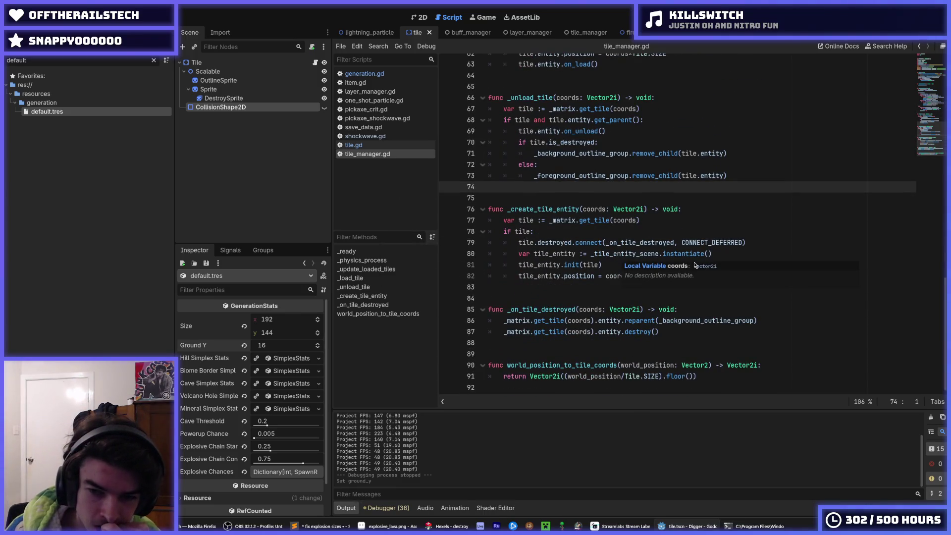
left_click(613, 209)
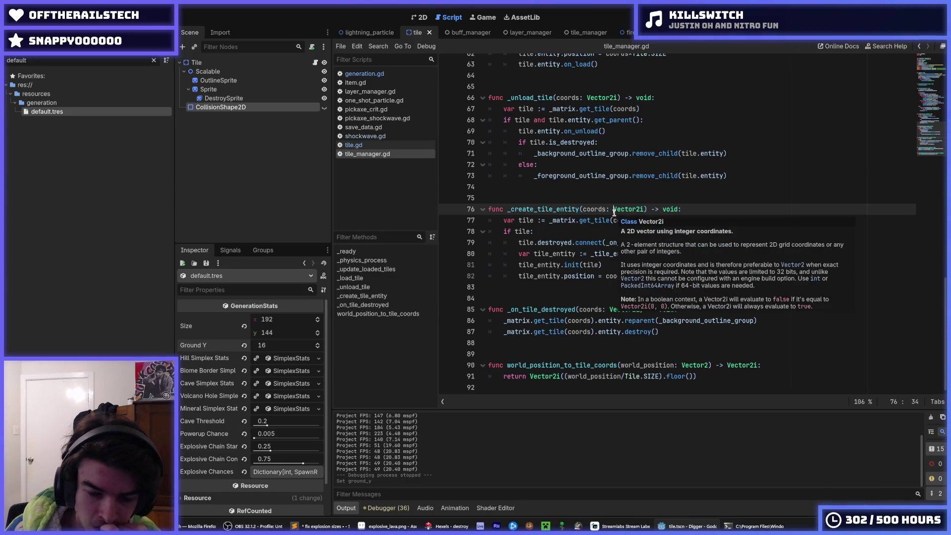
scroll(613, 213, "up", 12)
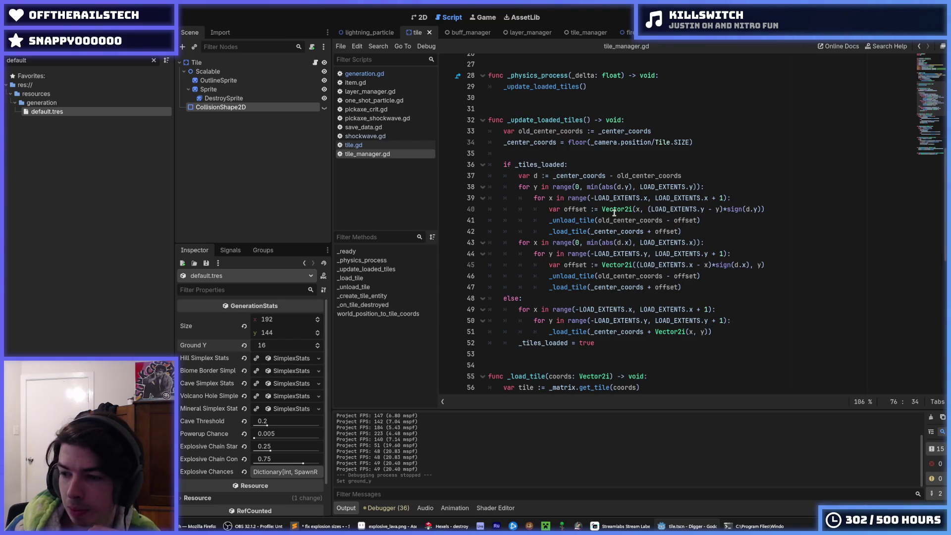
scroll(614, 212, "down", 1)
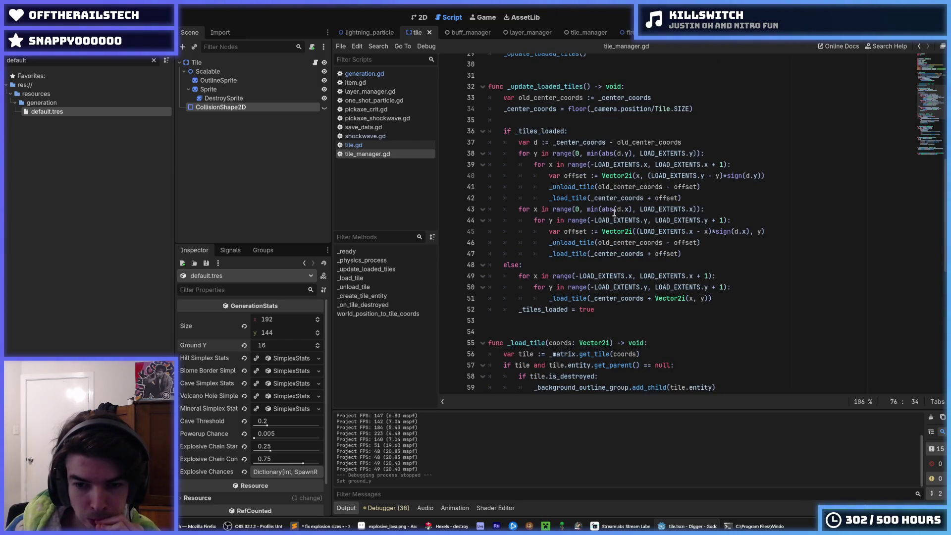
scroll(614, 212, "up", 2)
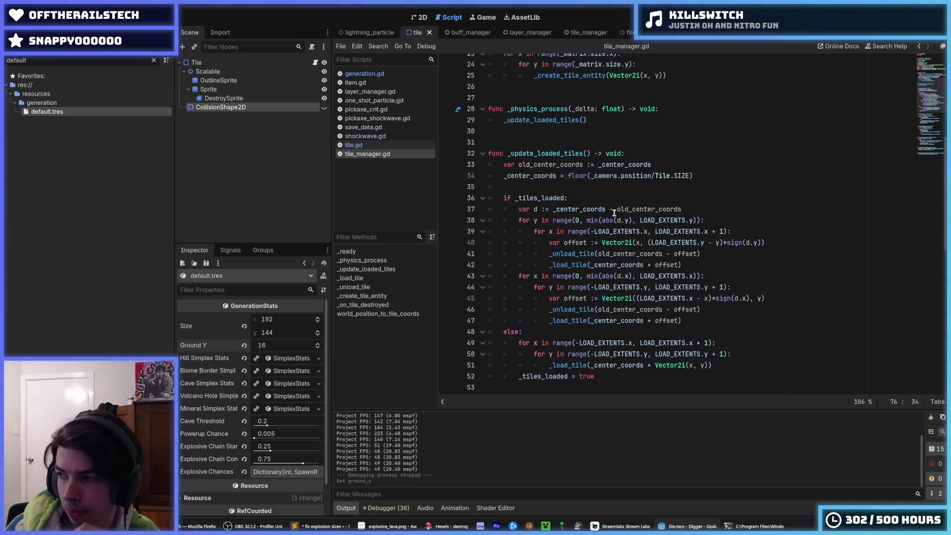
scroll(614, 212, "up", 6)
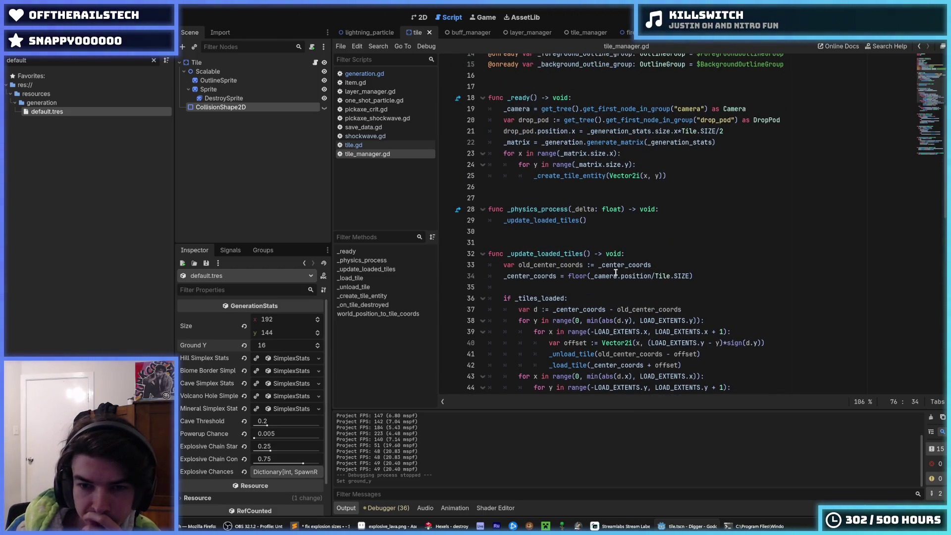
scroll(613, 275, "up", 2)
scroll(614, 278, "down", 9)
scroll(615, 277, "down", 10)
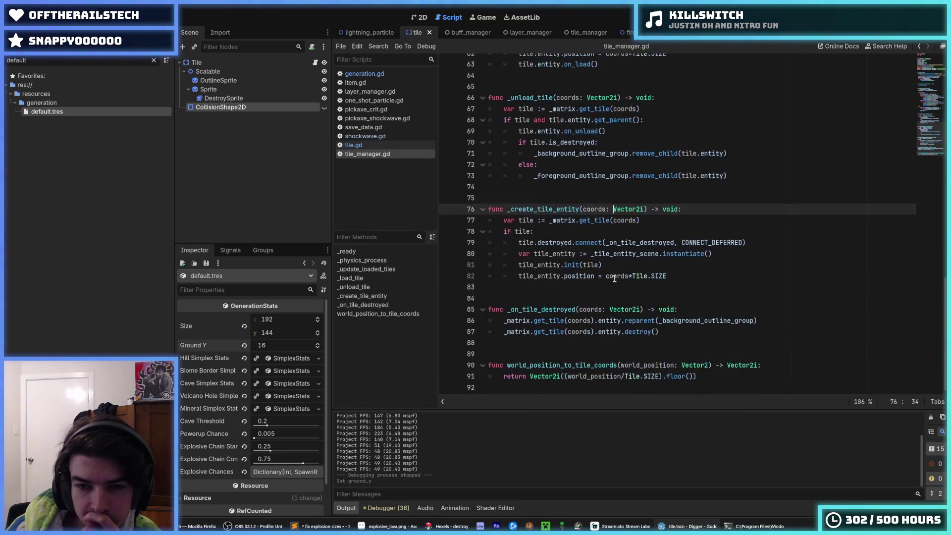
left_click(539, 231)
middle_click(369, 154)
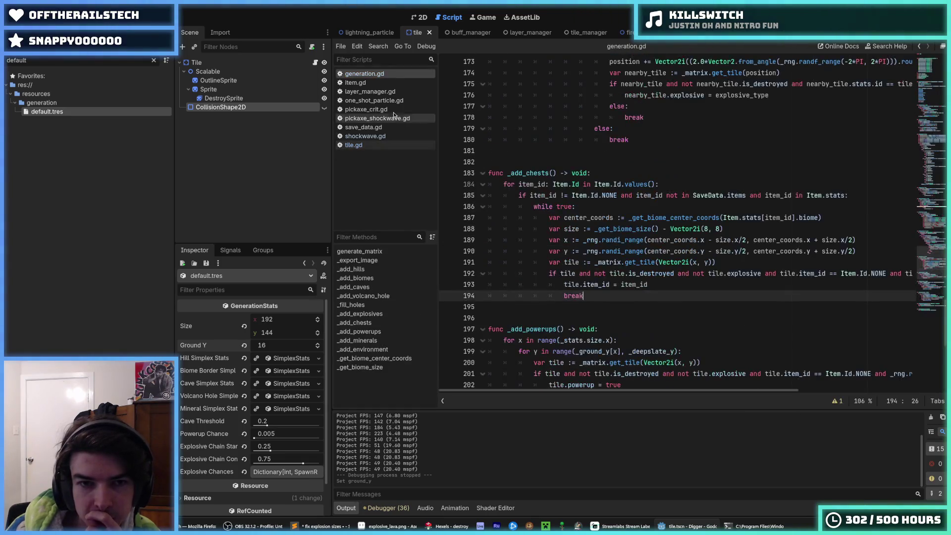
left_click(626, 302)
left_click(621, 299)
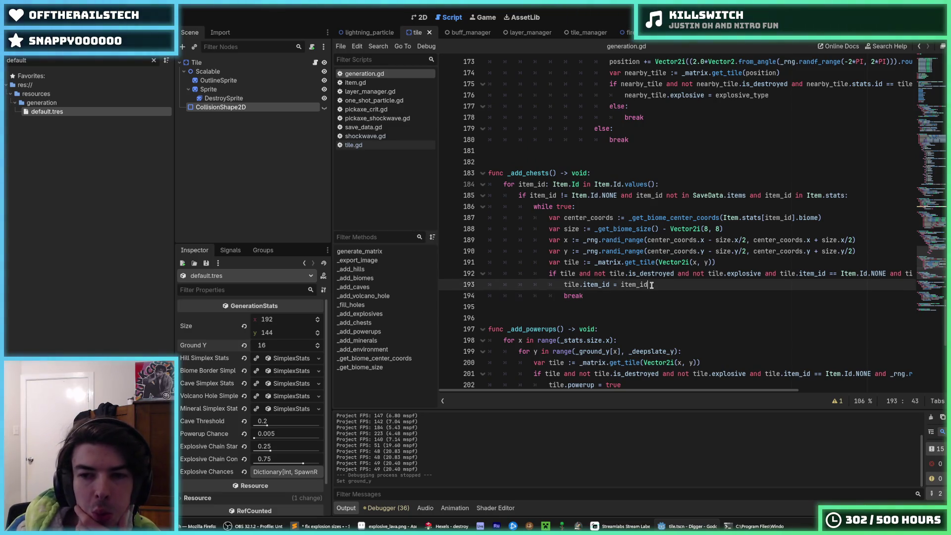
left_click(668, 282)
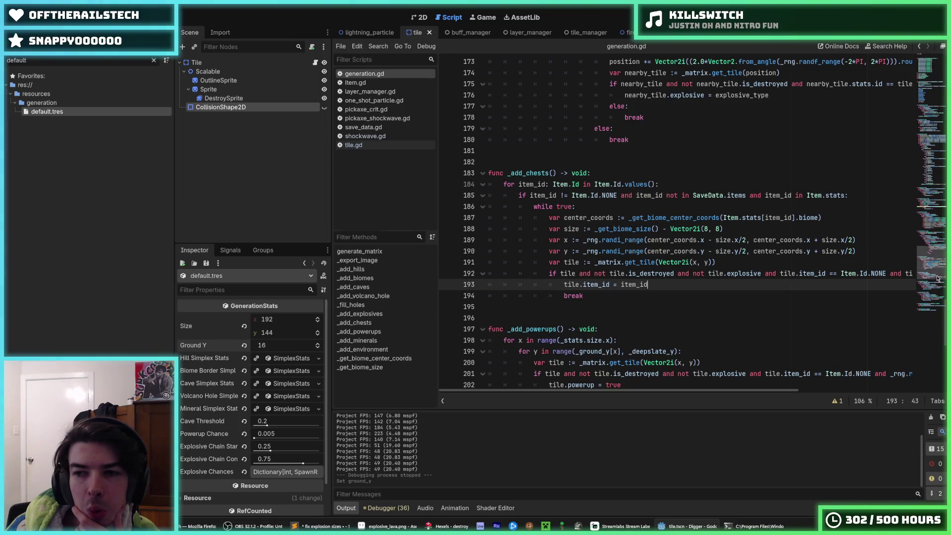
left_click(931, 322)
left_click_drag(931, 322, 930, 271)
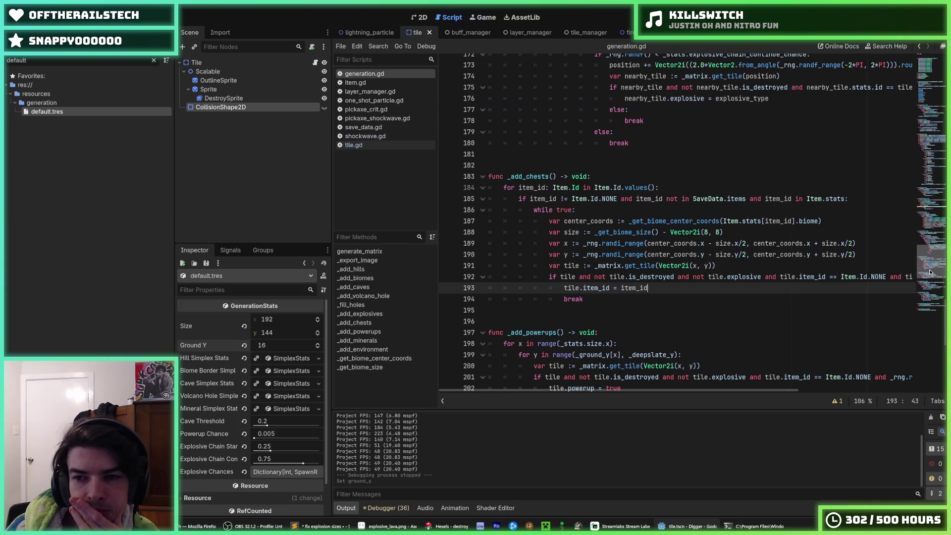
left_click(683, 213)
double_click(673, 220)
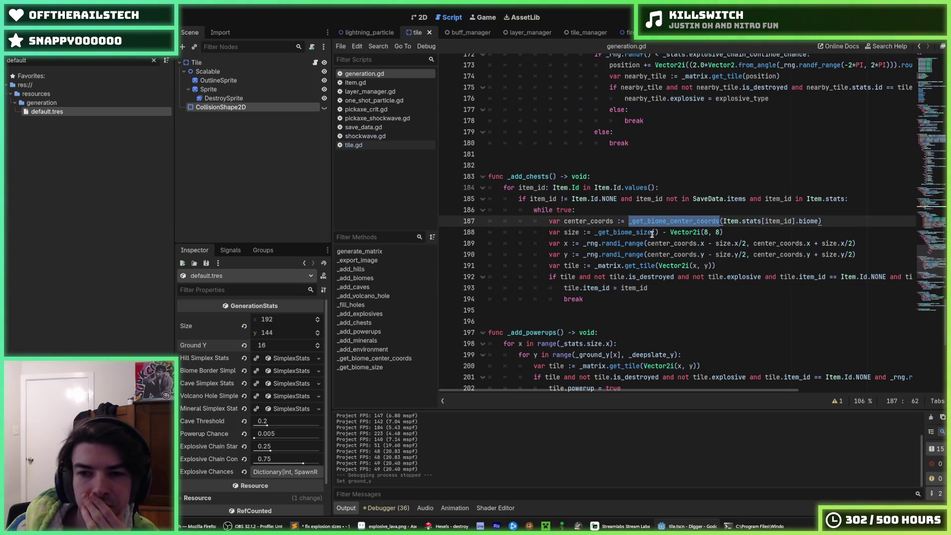
mouse_move(658, 232)
left_mouse_down()
mouse_move(609, 243)
mouse_move(595, 231)
mouse_move(658, 232)
left_mouse_up()
left_click(594, 232)
left_click(658, 233)
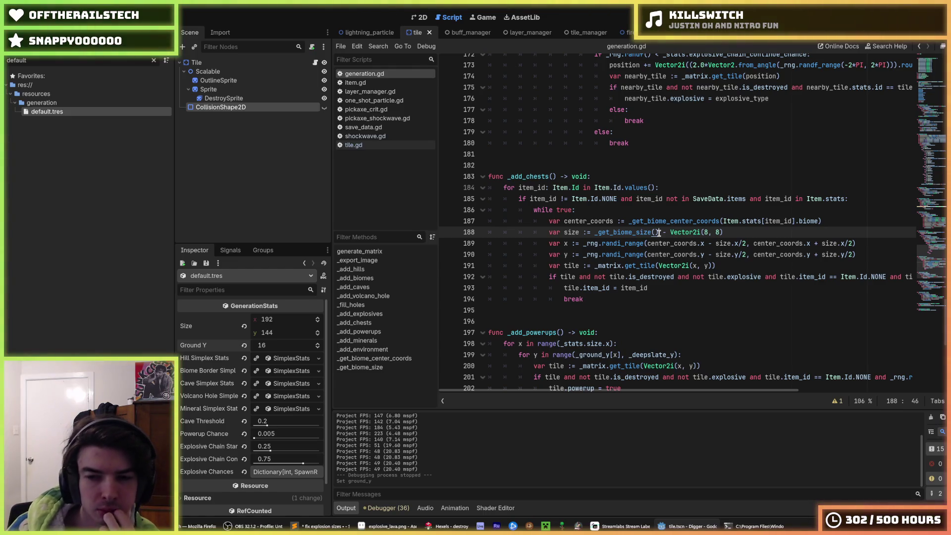
left_click(719, 231)
scroll(695, 280, "down", 10)
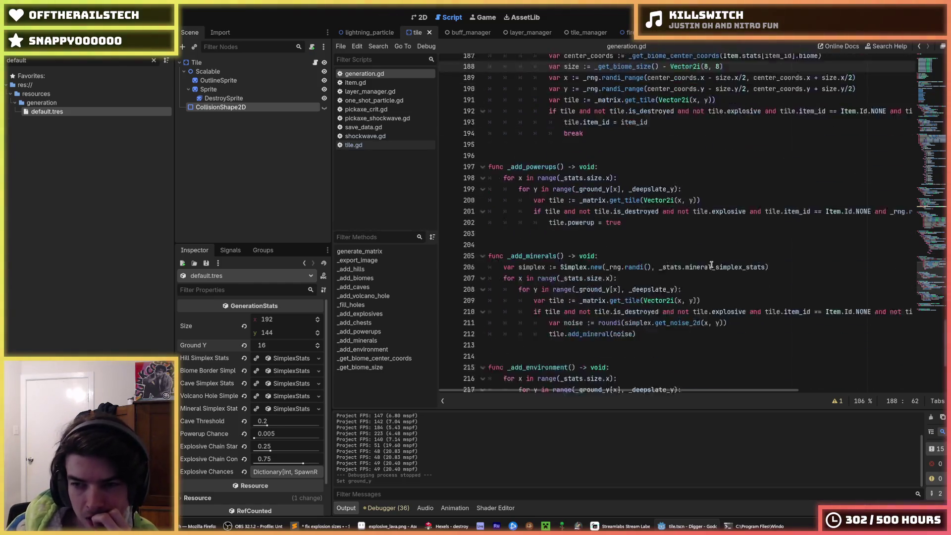
left_click(649, 319)
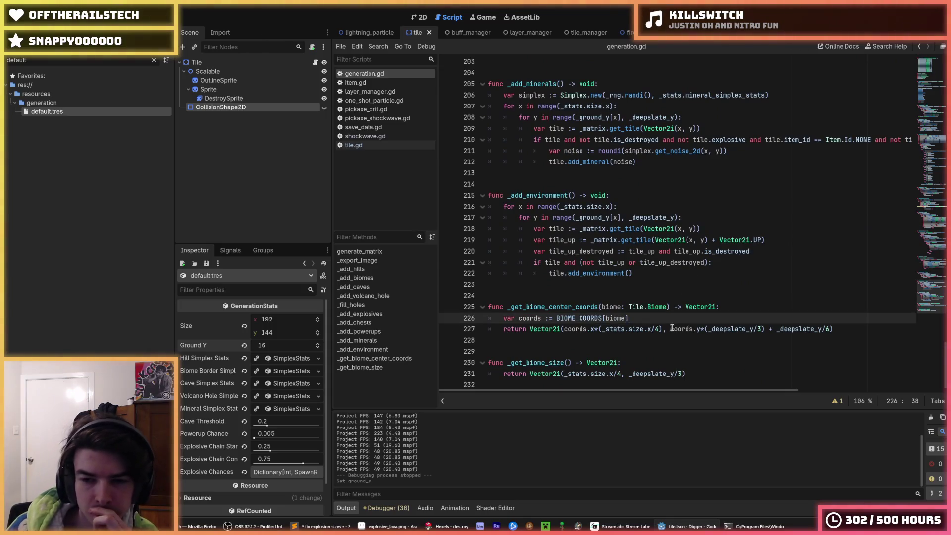
left_click(663, 329)
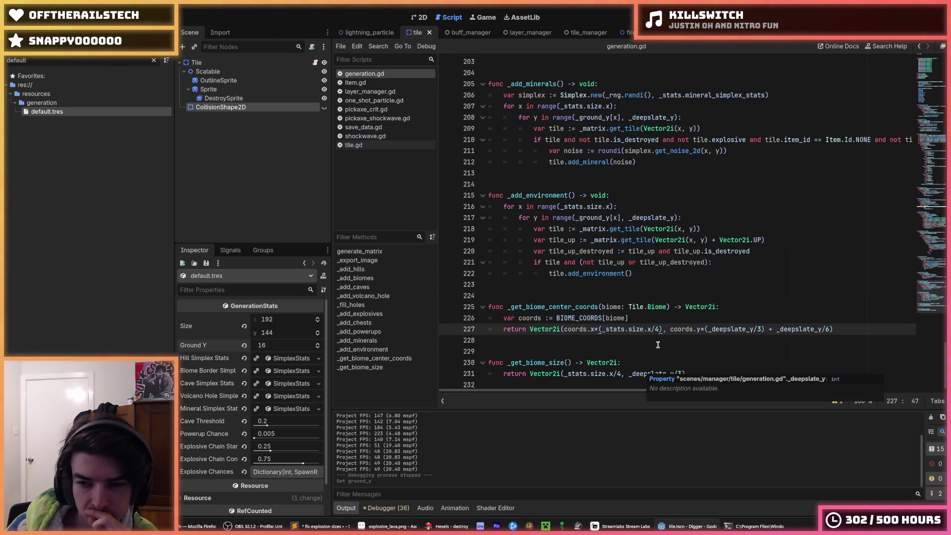
mouse_move(710, 333)
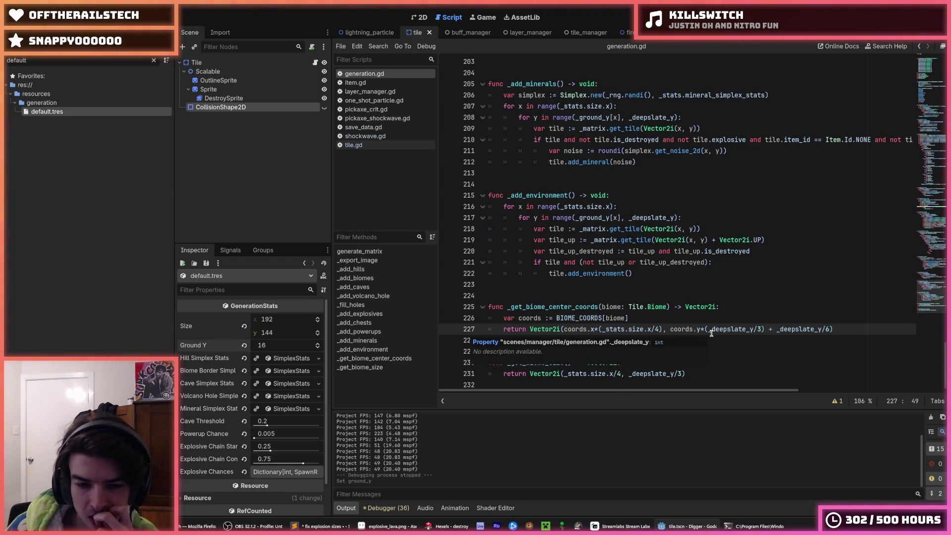
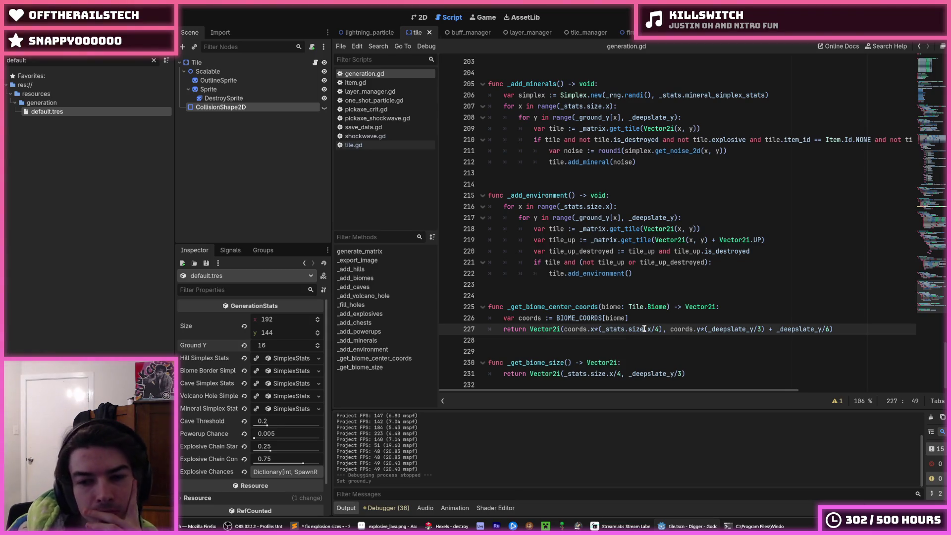
Review the generation.gd code from line 227 back up through lines 136 and 89.
left_click(647, 322)
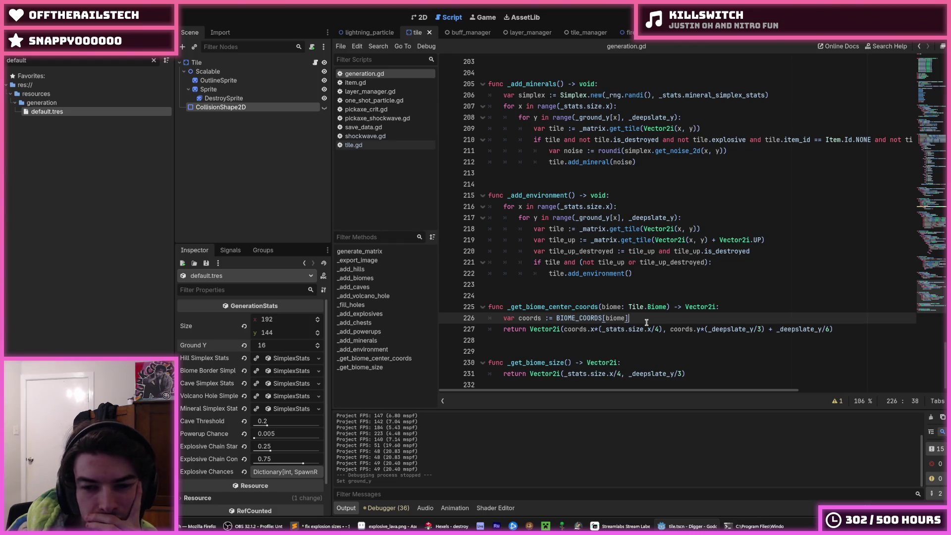
left_click(662, 328)
scroll(661, 328, "up", 9)
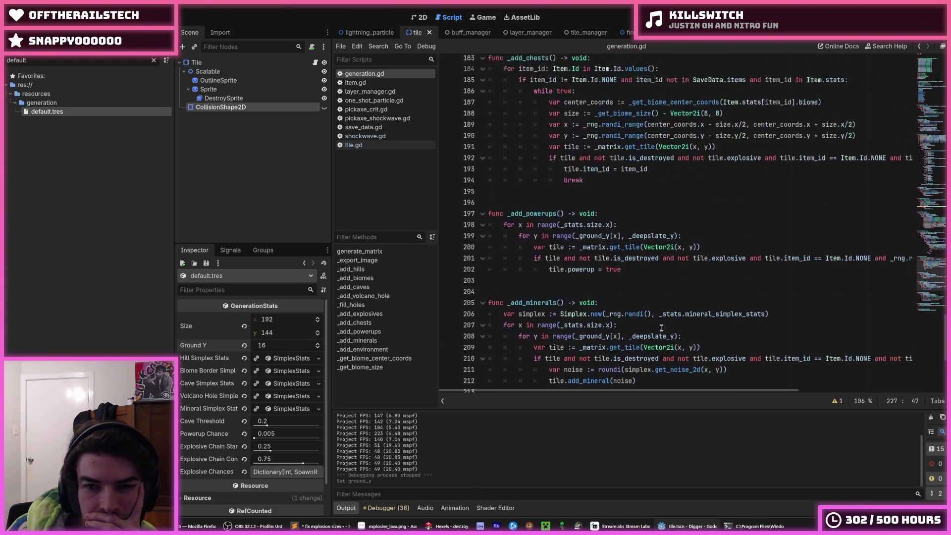
scroll(661, 328, "down", 9)
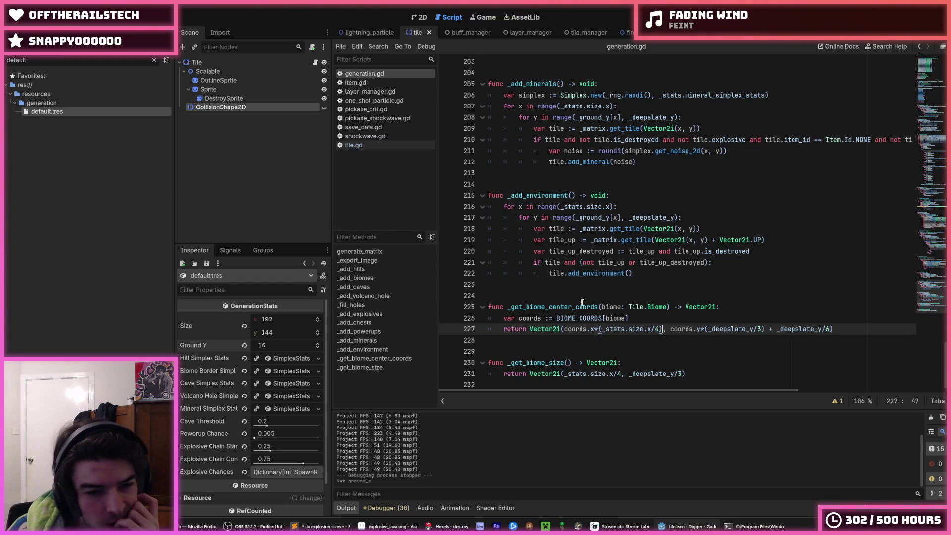
scroll(608, 295, "up", 20)
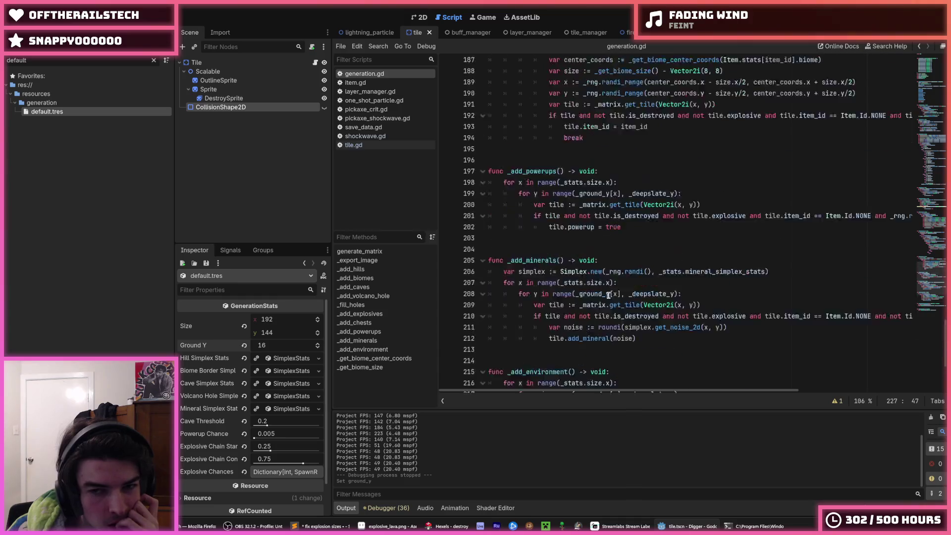
scroll(608, 295, "up", 9)
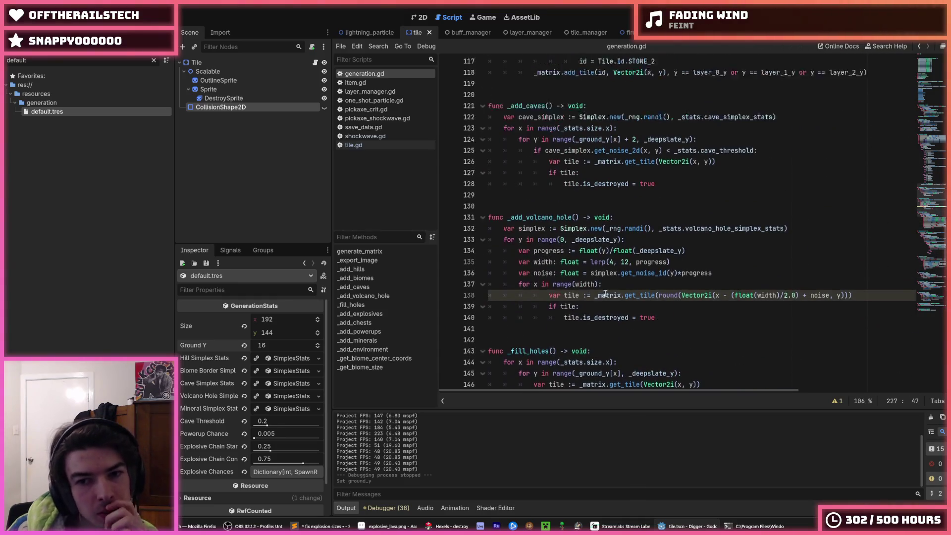
left_click(691, 323)
left_click(723, 319)
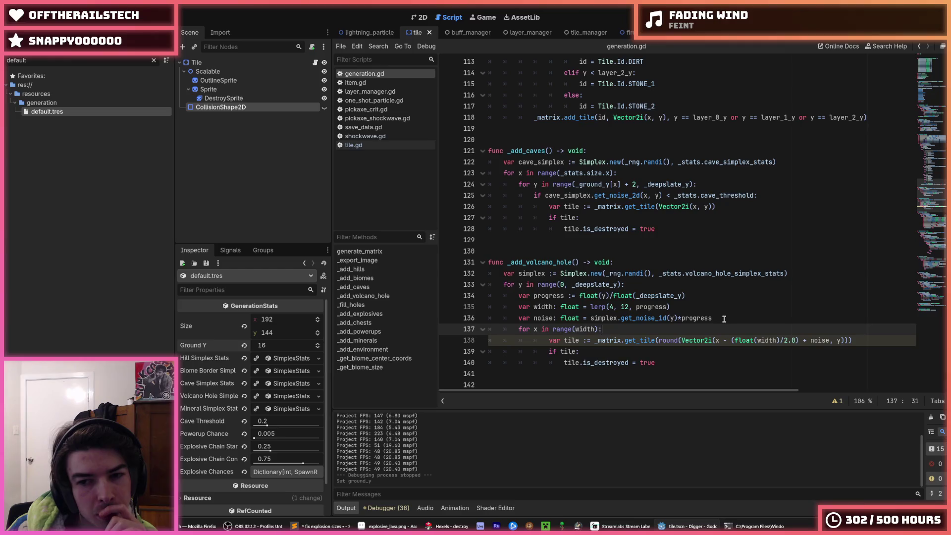
scroll(723, 319, "up", 8)
scroll(724, 319, "up", 3)
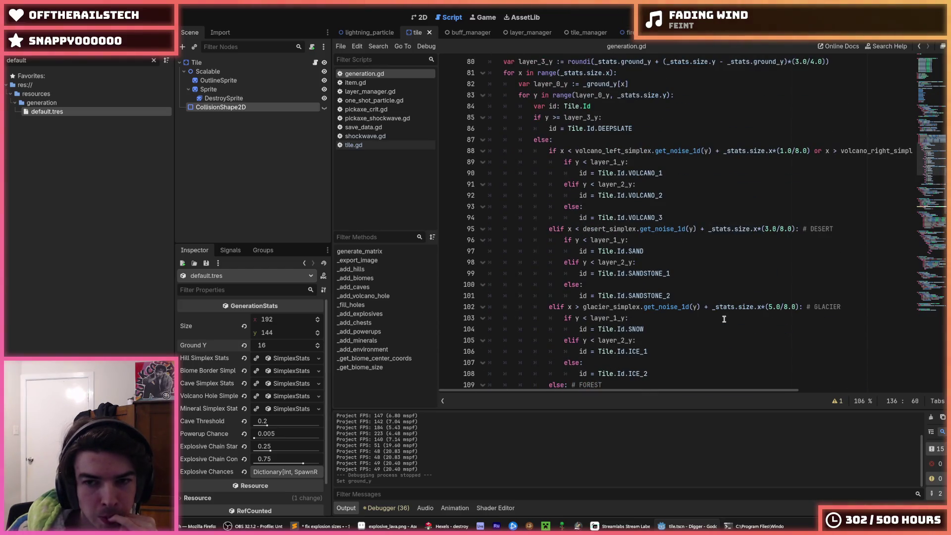
scroll(724, 319, "up", 3)
left_click(668, 271)
left_click(665, 262)
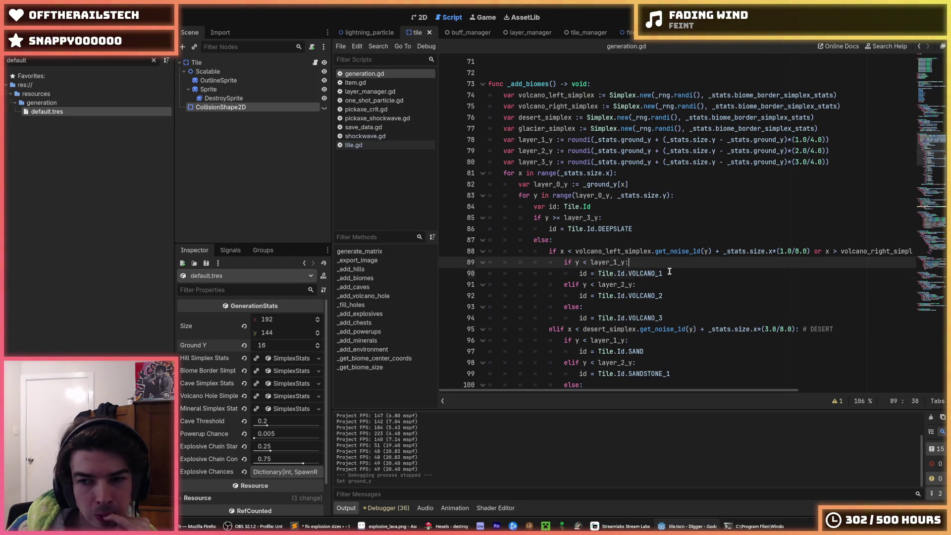
left_click(669, 271)
scroll(669, 271, "up", 9)
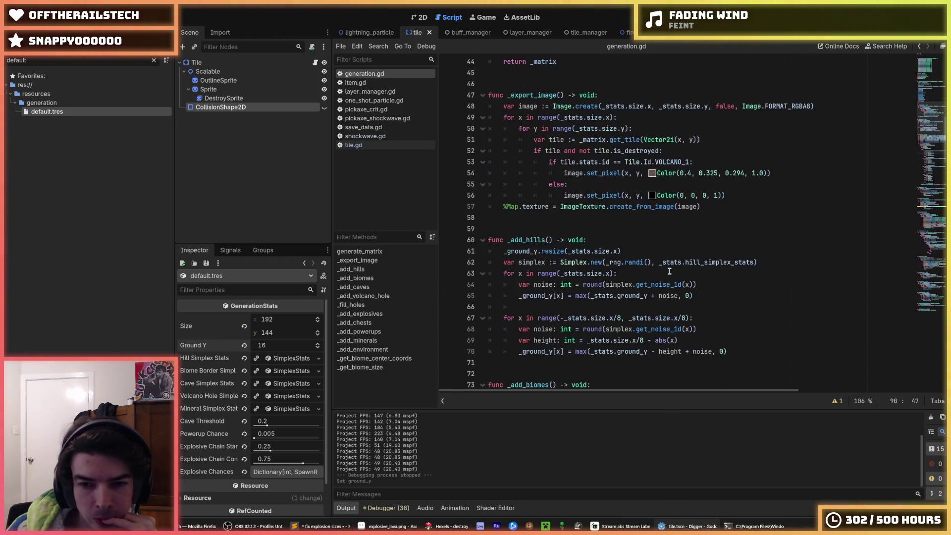
Copy the word noise from line 65.
double_click(667, 295)
key("End")
double_click(674, 295)
right_click(670, 292)
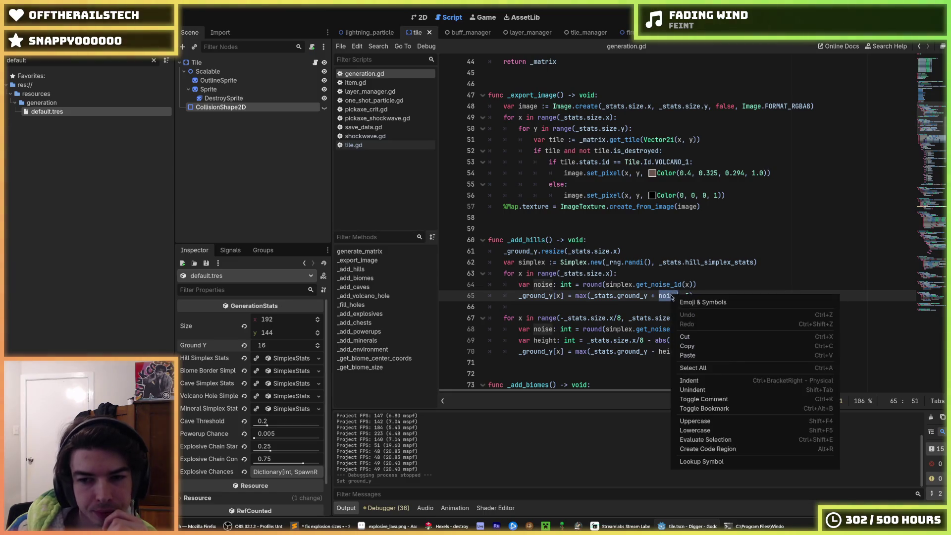
left_click(691, 345)
Inspect the _add_biomes loop around lines 81–82, then go to the commented _export_image call.
scroll(690, 345, "down", 6)
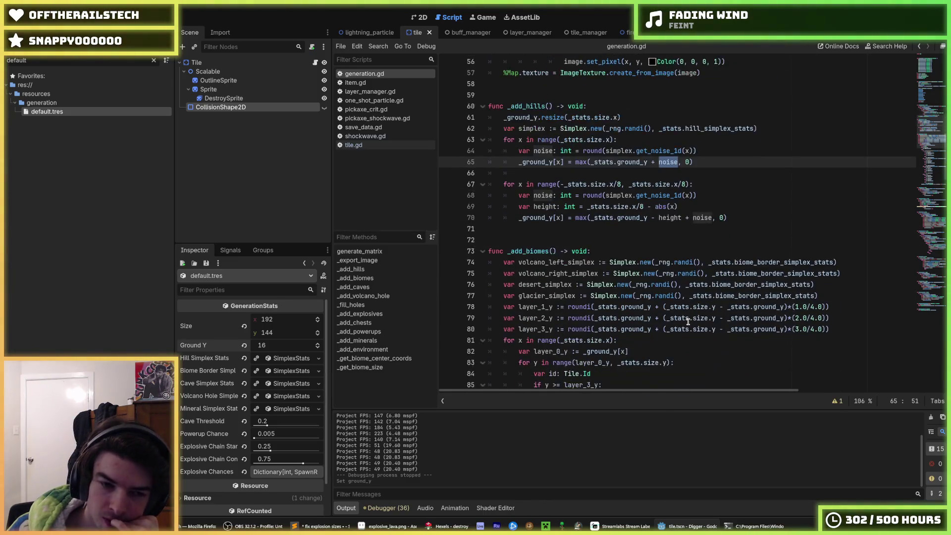
left_click(653, 274)
left_click(639, 283)
left_click(627, 274)
left_click(638, 282)
left_click(626, 273)
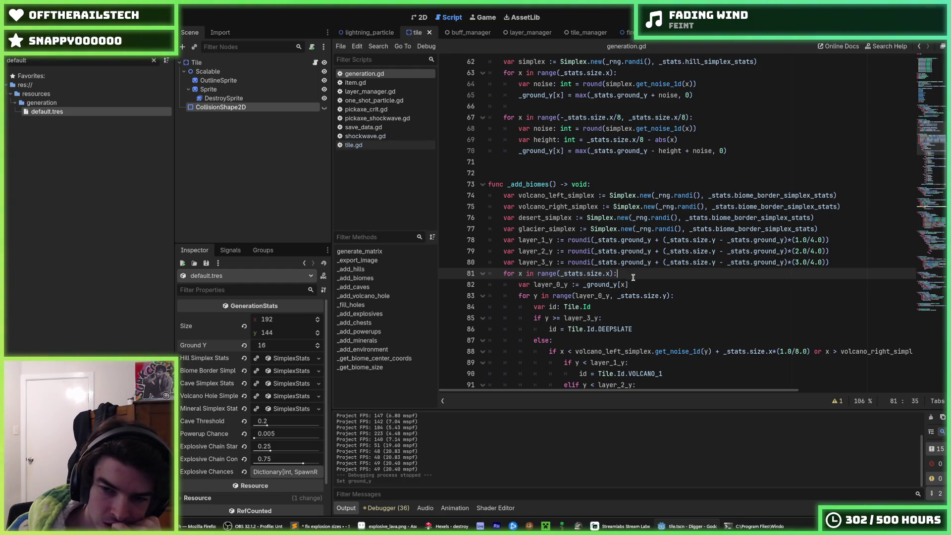
left_click(633, 280)
scroll(548, 259, "up", 12)
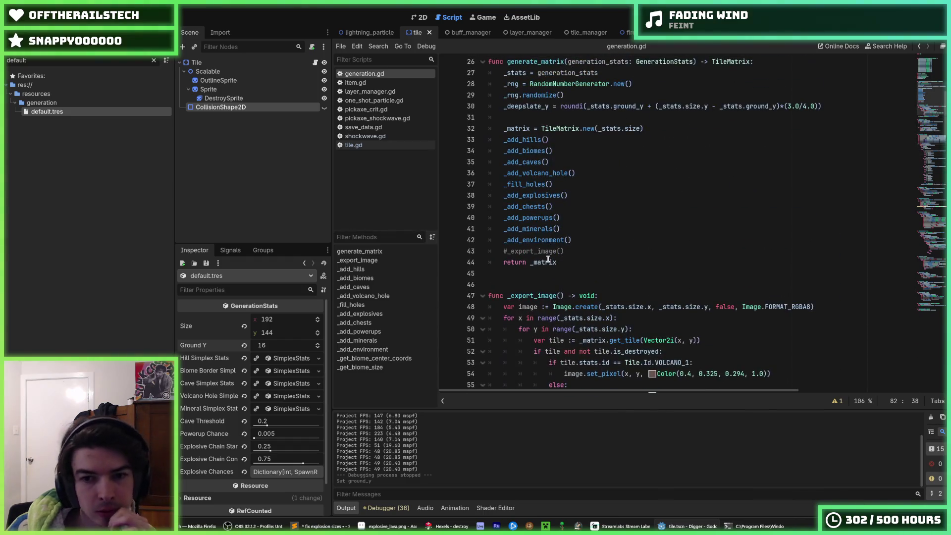
left_click(558, 250)
Uncomment _export_image() on line 43, test-run the game, then select VOLCANO_1 on line 53.
key("ctrl+k")
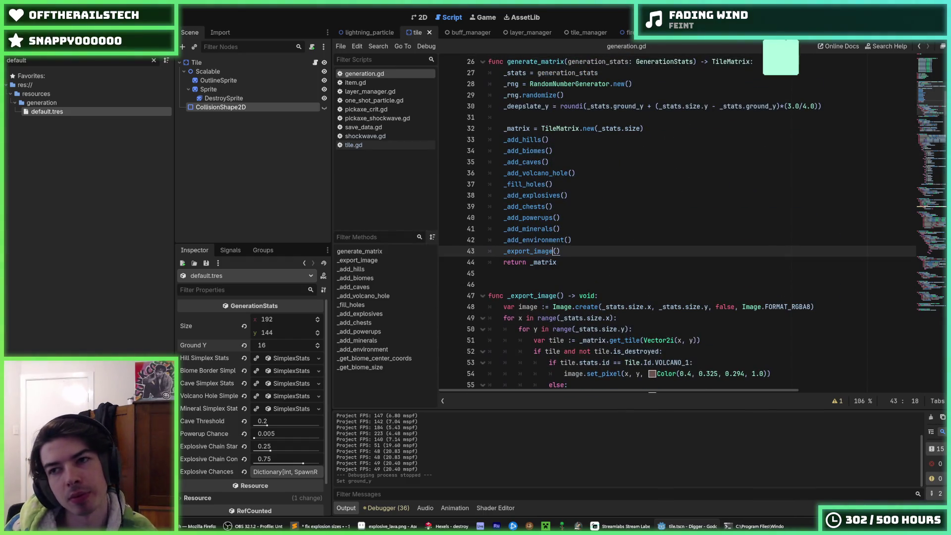
key("F5")
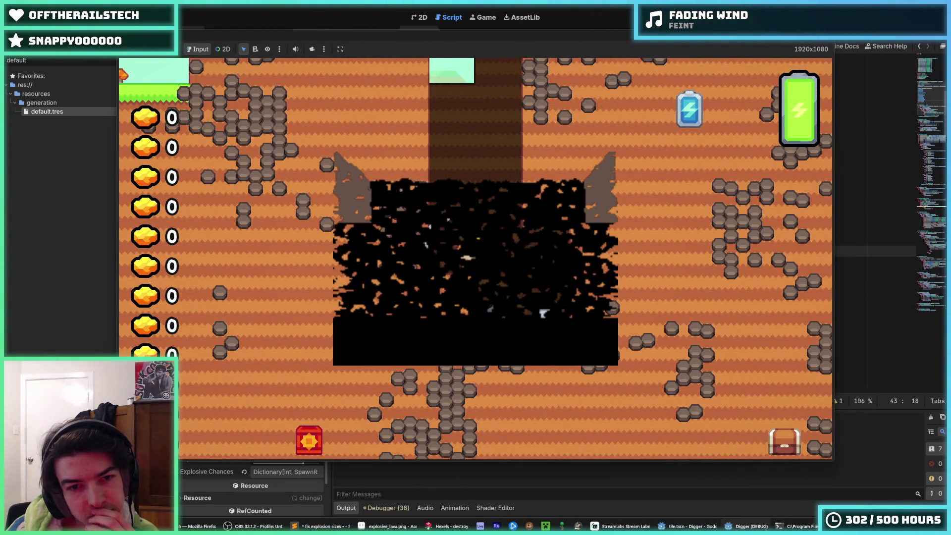
key("alt+F4")
scroll(672, 190, "down", 4)
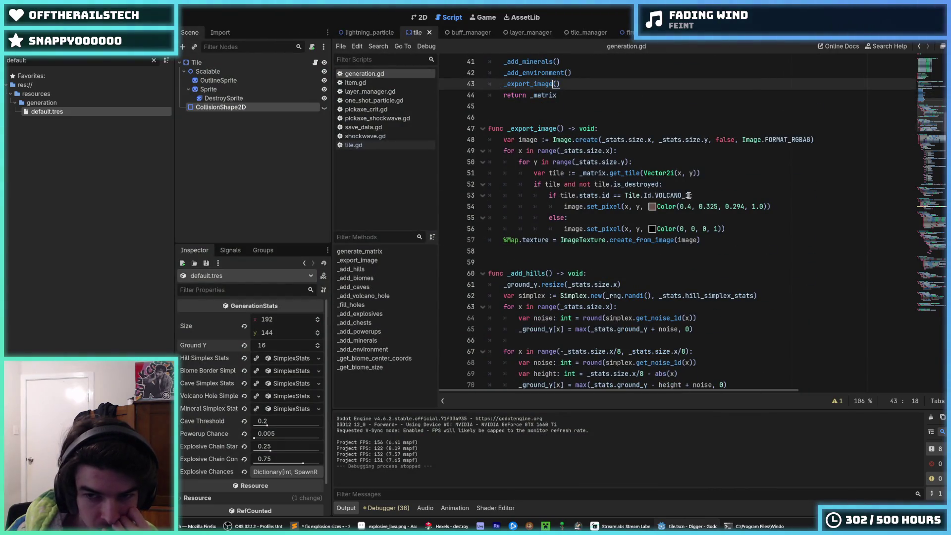
left_click_drag(688, 196, 656, 195)
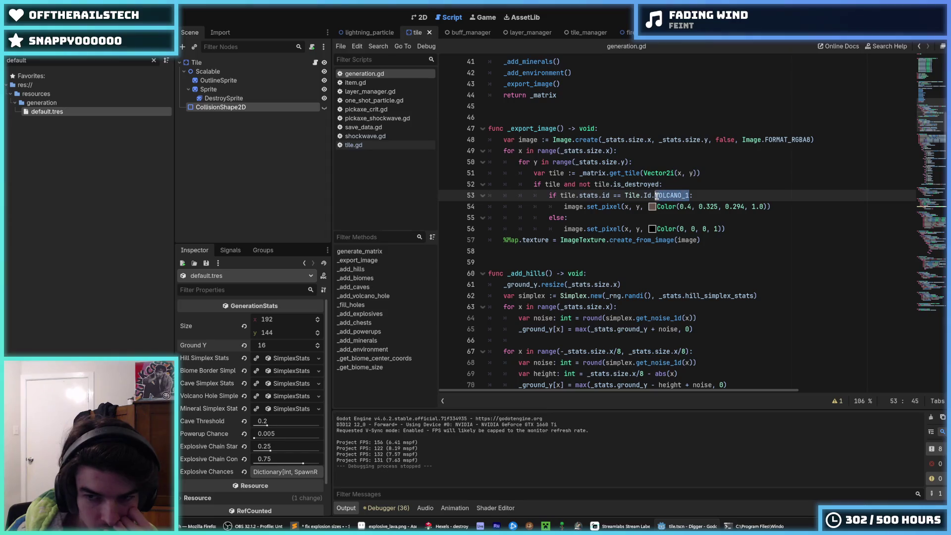
Change the tile check to Tile.Id.FOREST_1 with pixel colour Color(0.761, 0.416, 0.239, 1.0).
type("FOREST_")
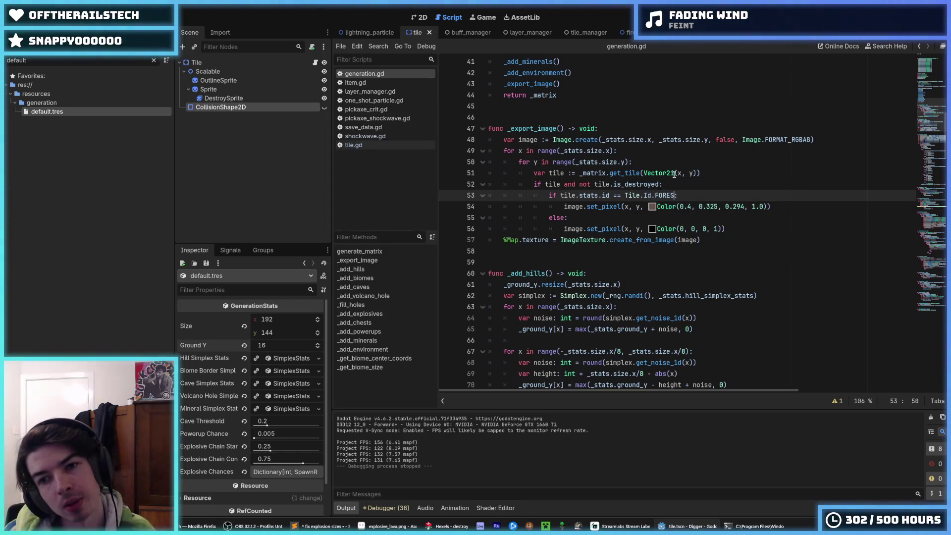
type("1 or ")
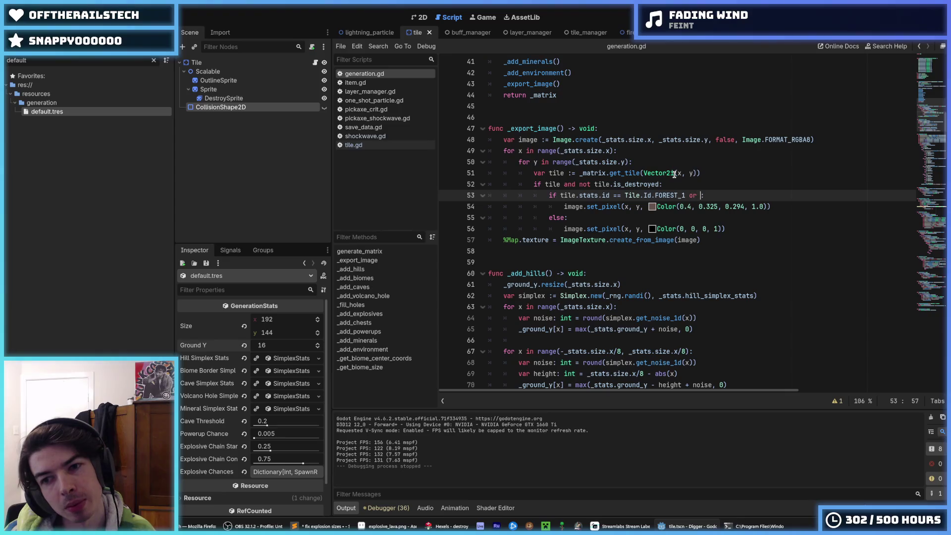
type("Tile>")
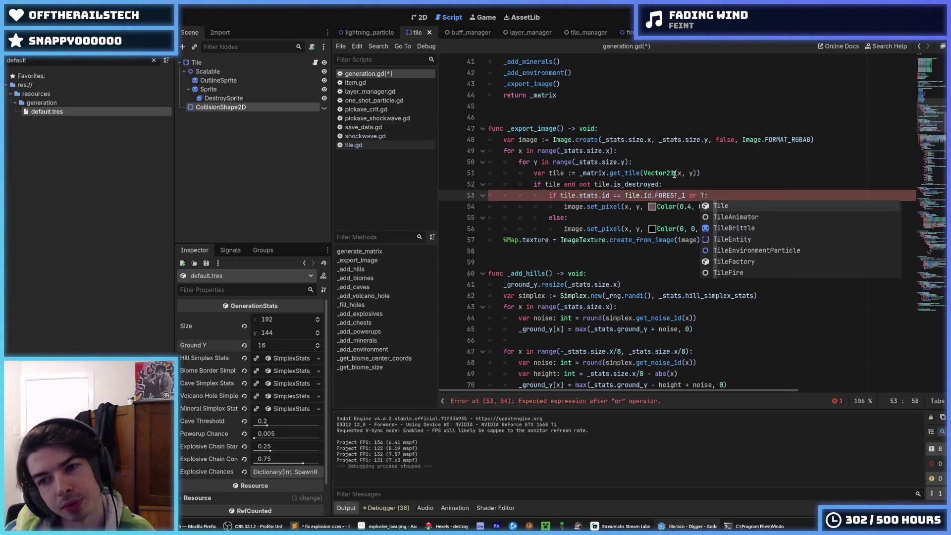
type("ID")
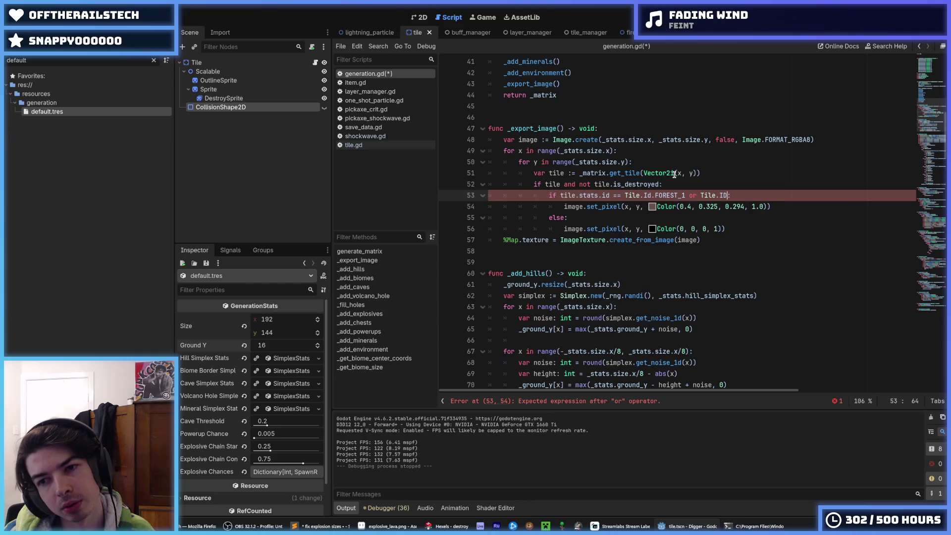
type(".FOREST")
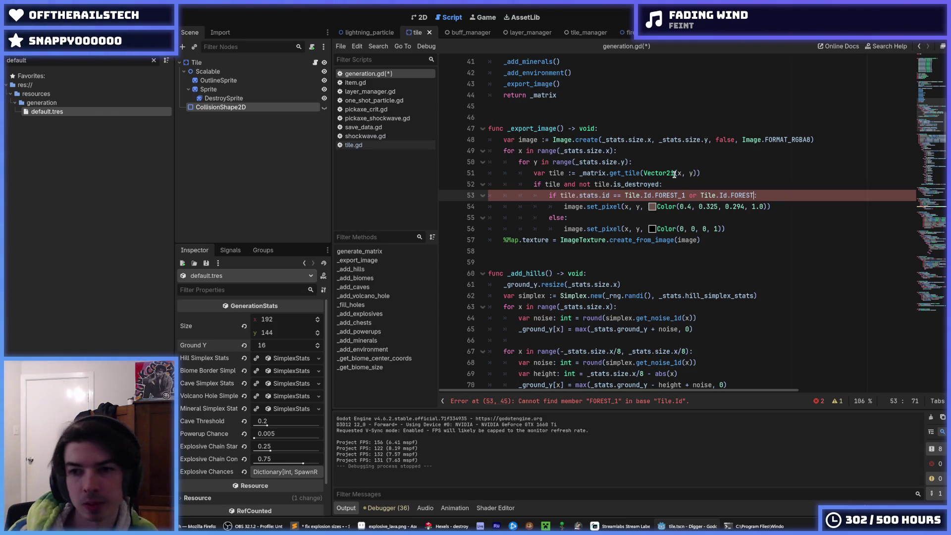
key("BackSpace")
key("BackSpace")
key("BackSpace")
key("BackSpace")
key("BackSpace")
key("BackSpace")
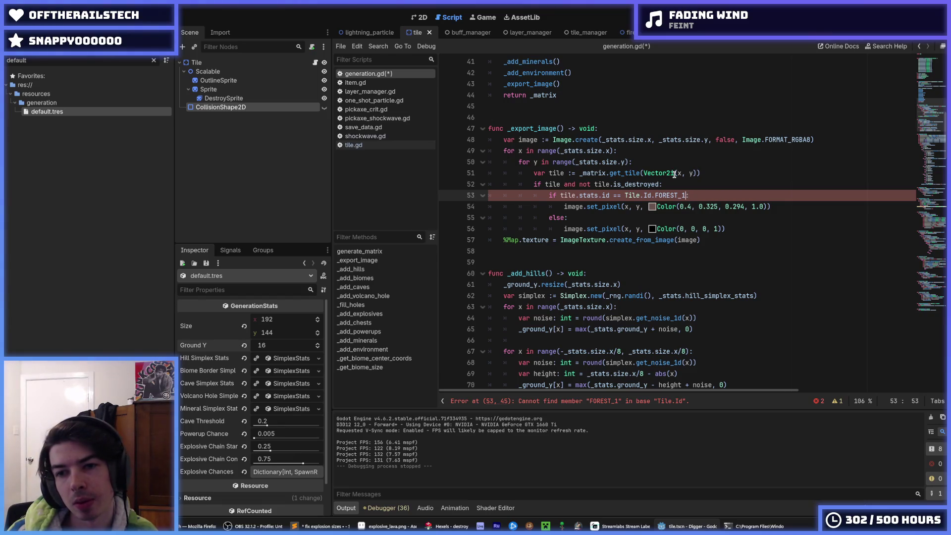
left_click(652, 206)
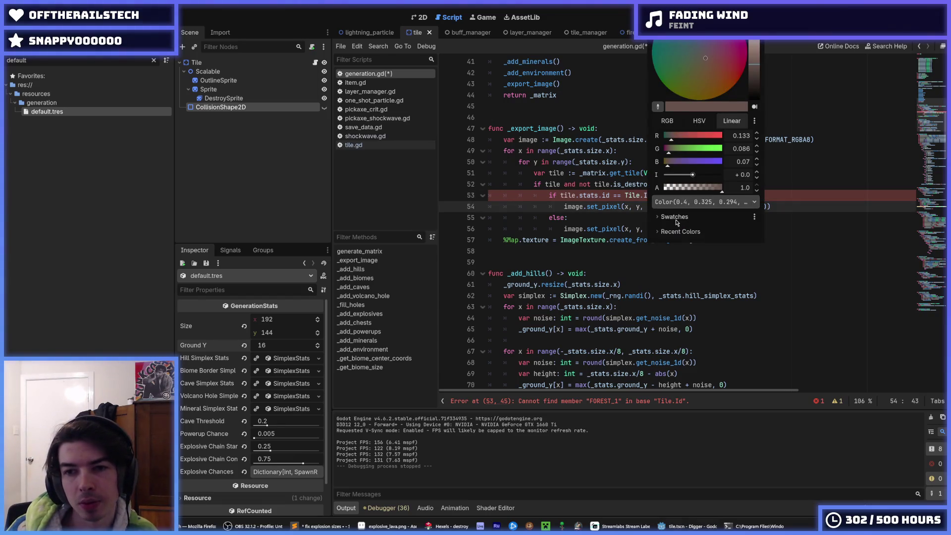
left_click(756, 266)
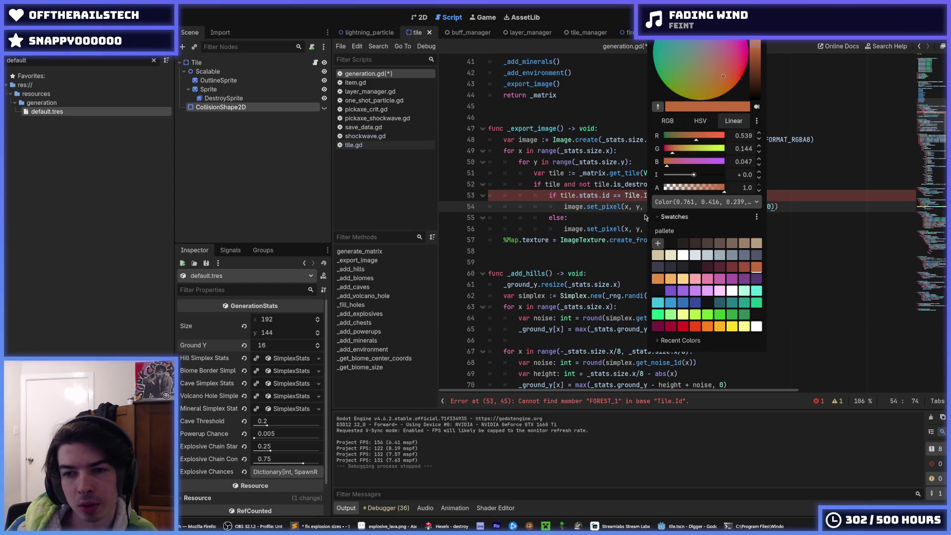
left_click(624, 206)
Insert blank lines above _export_image and begin a colors = { declaration.
left_click(804, 203)
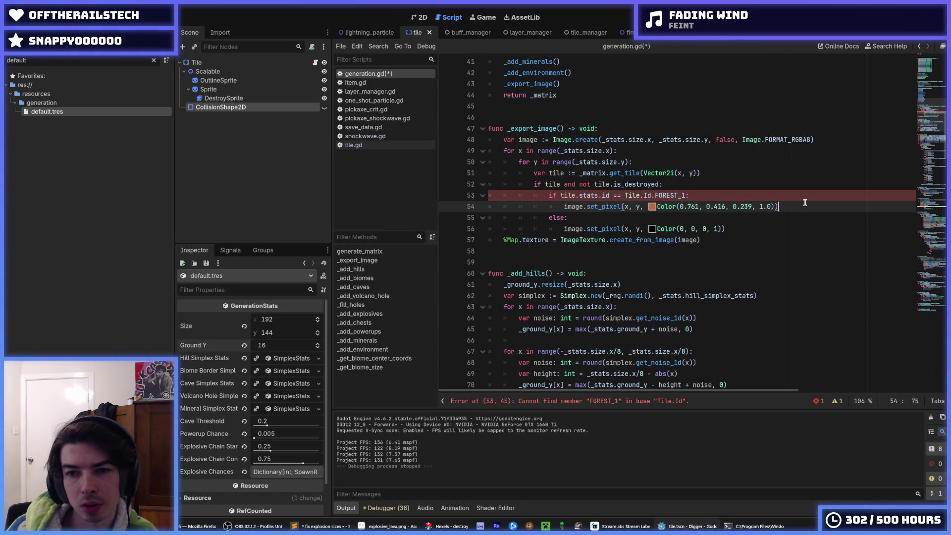
key("Up")
key("Up")
key("Up")
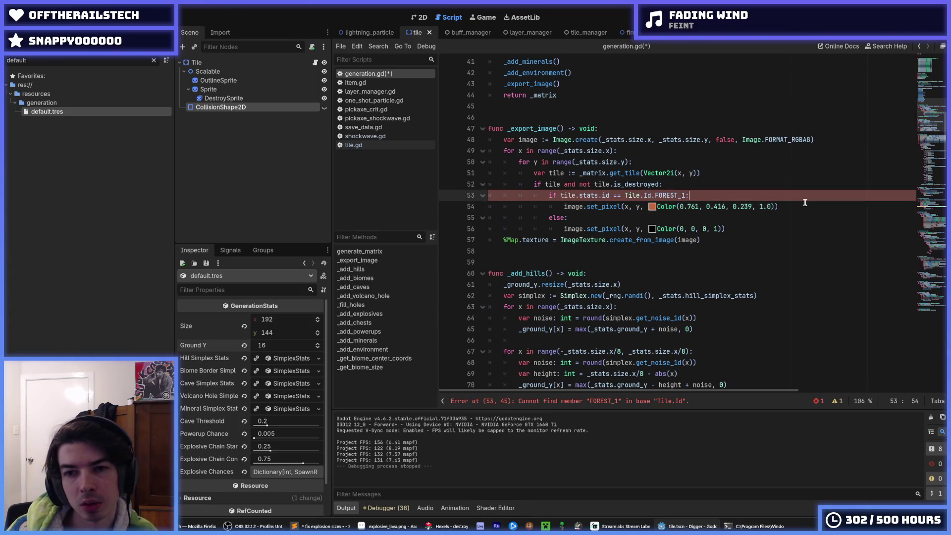
key("Down")
key("Return")
key("Return")
type("colors = {")
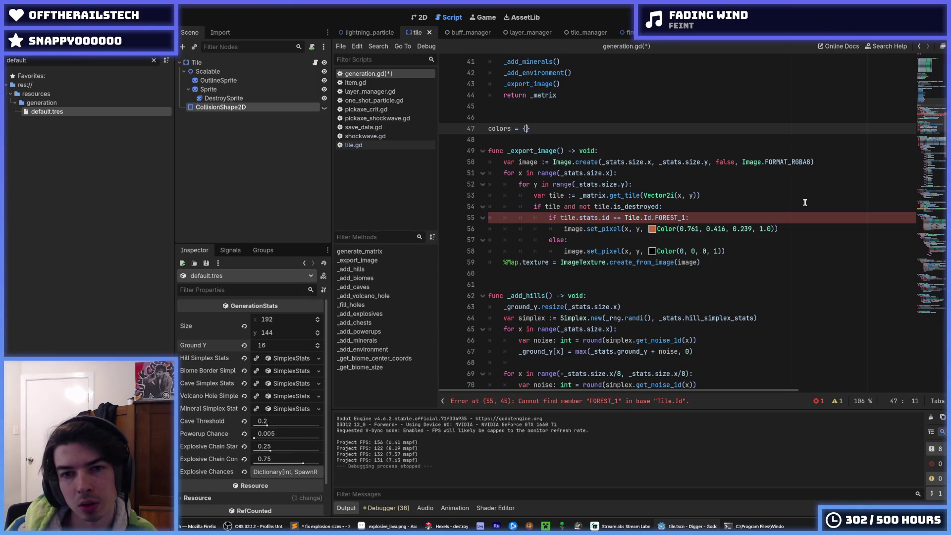
Rewrite the line as const colors: Dictionary[Tile.Id, Color] = {} with an open entry line.
key("Left")
key("Left")
key("BackSpace")
key("BackSpace")
type(":")
key("BackSpace")
type("ionary[")
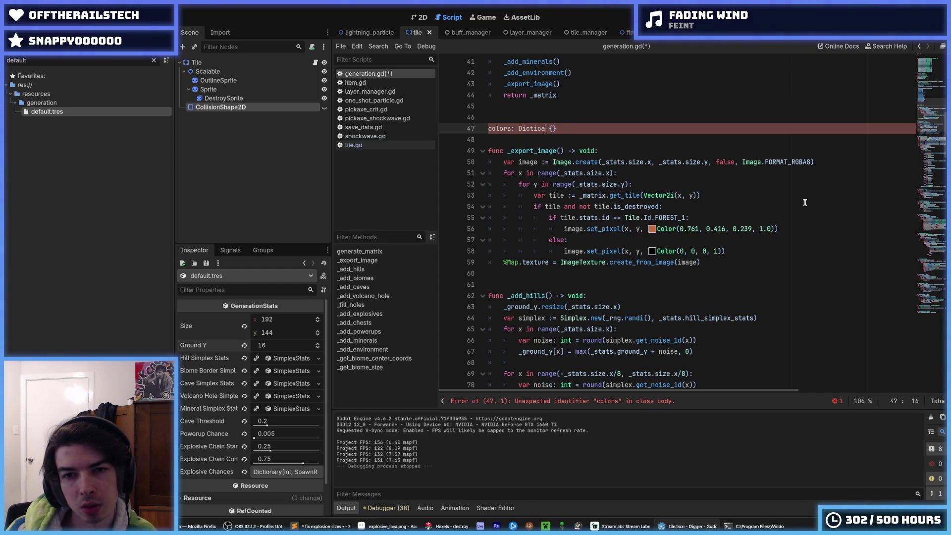
type("Color")
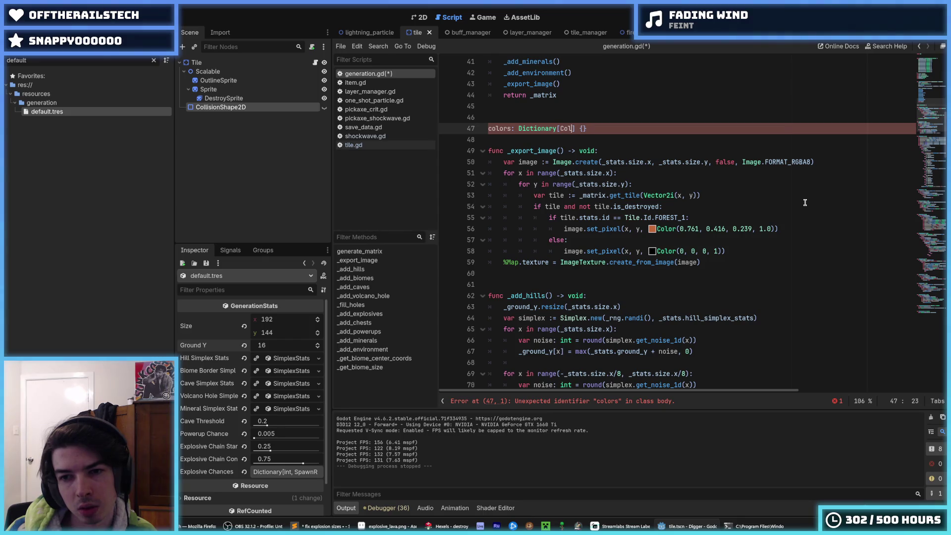
key("BackSpace")
type("Tile.I")
type("d, ")
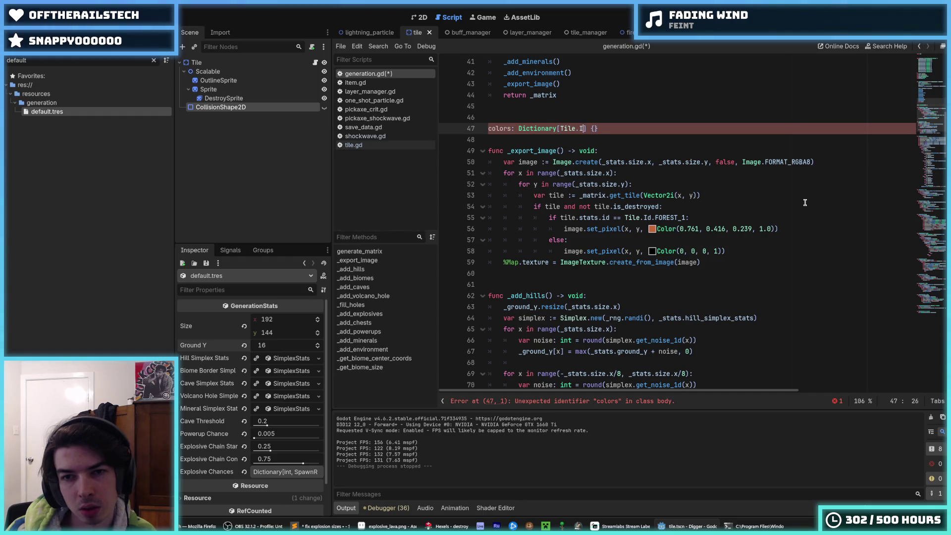
type("Color")
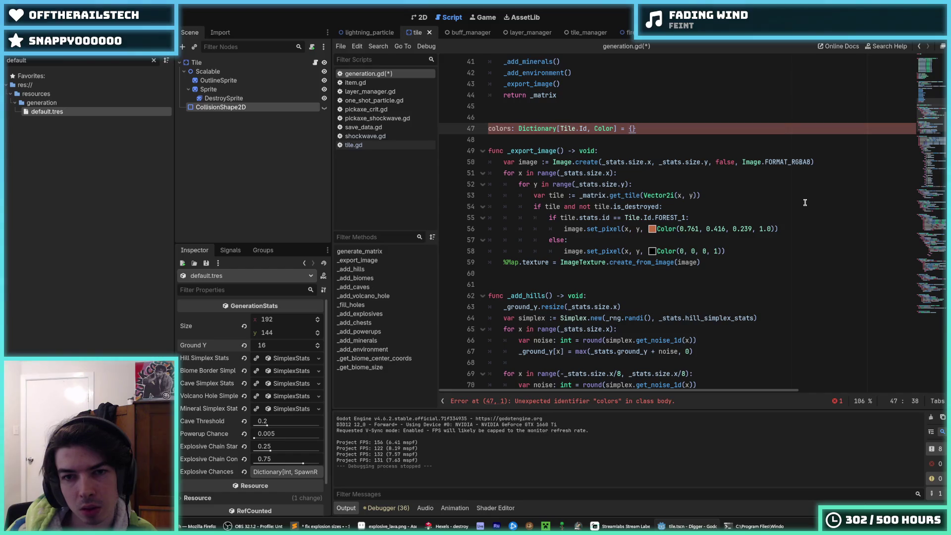
key("Home")
type("var")
key("End")
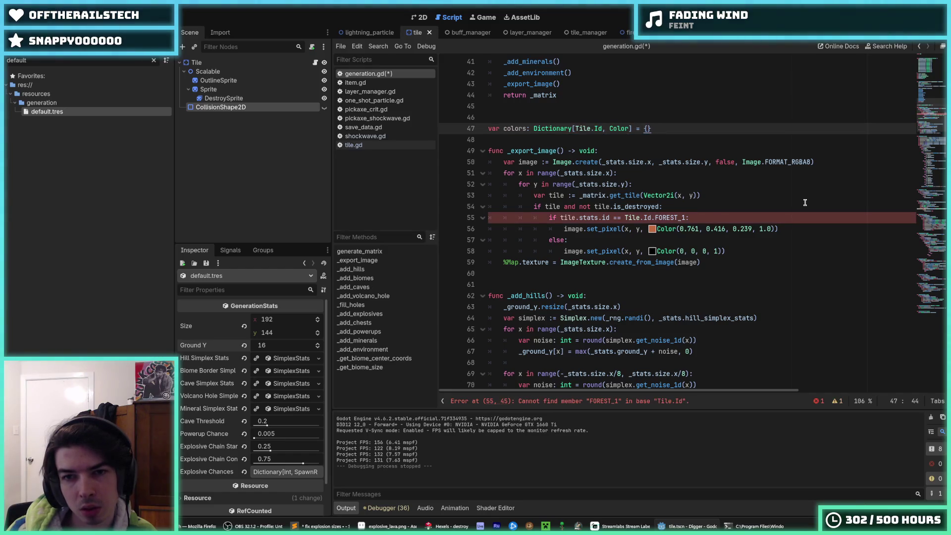
key("ctrl+Delete")
type("const")
key("End")
key("Left")
key("Return")
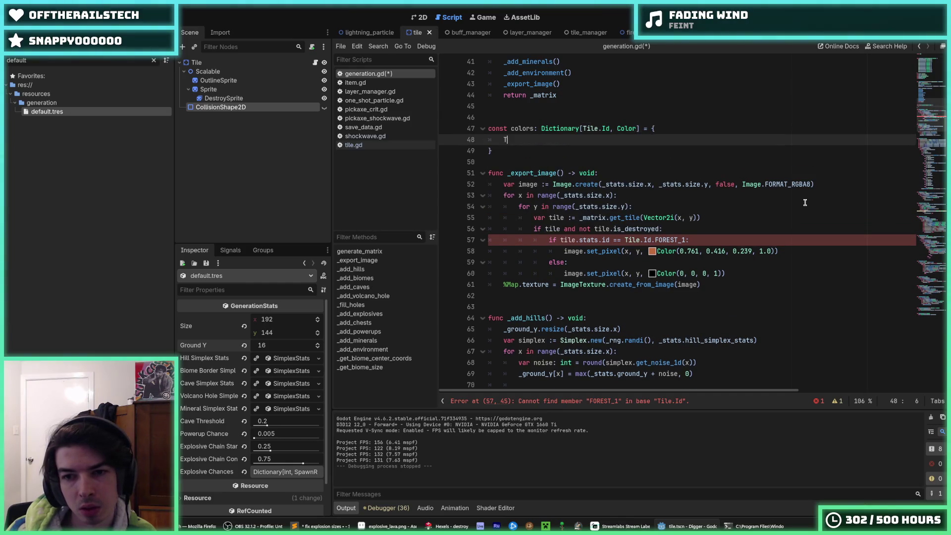
Add the FOREST_1 entry mapped to the picked Color(0.761, 0.416, 0.239, 1.0).
type("ile.Id.FORE")
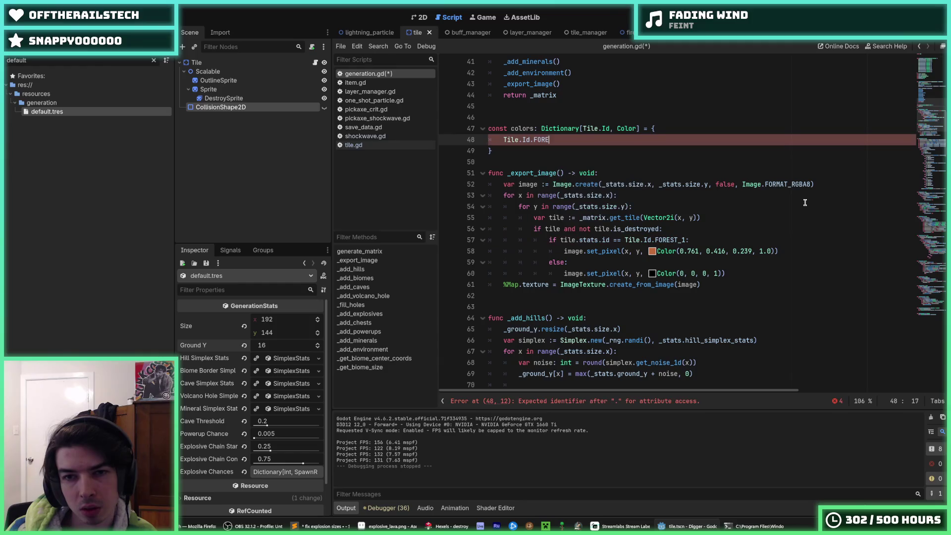
type("ST_1: ")
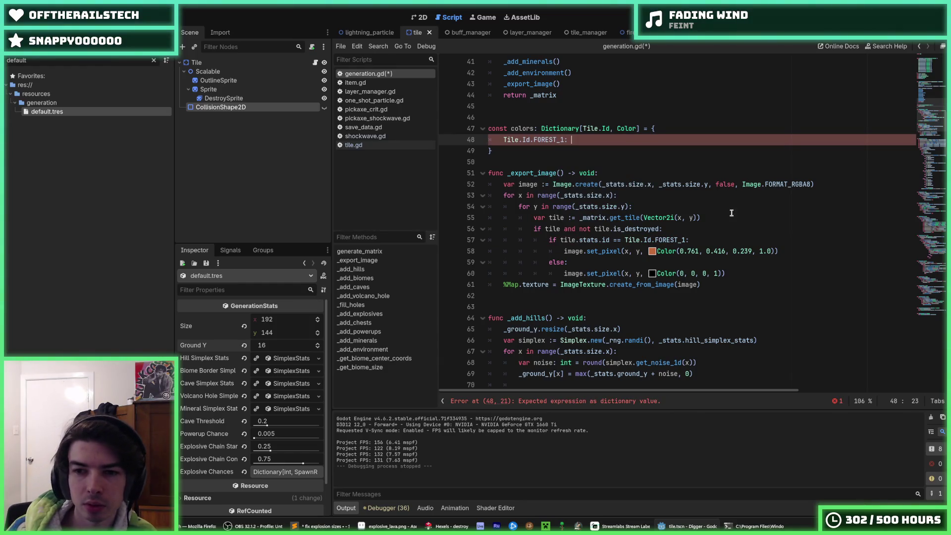
type("Color(")
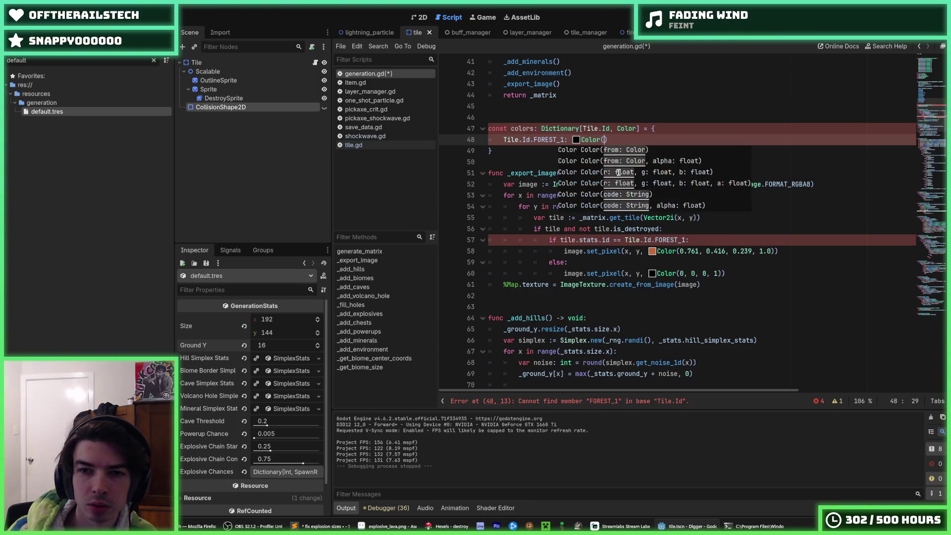
left_click(576, 140)
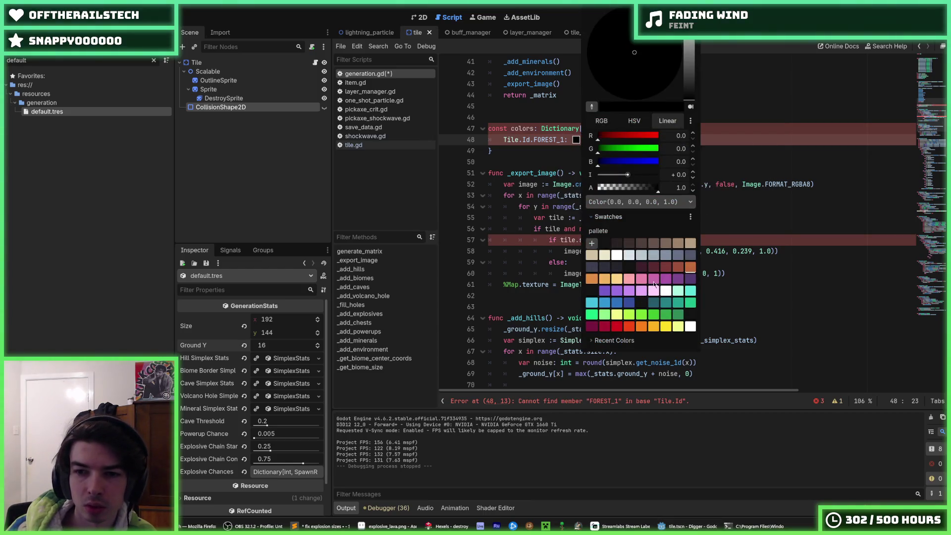
left_click(690, 269)
left_click(504, 162)
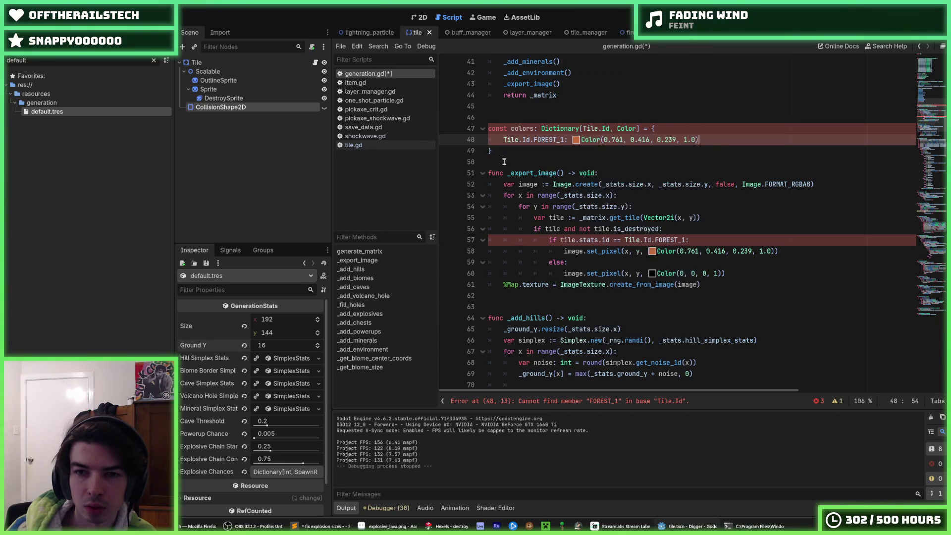
type(",")
Duplicate the entry into FOREST_2, FOREST_3 and DESERT_1.
key("ctrl+shift+d")
key("Home")
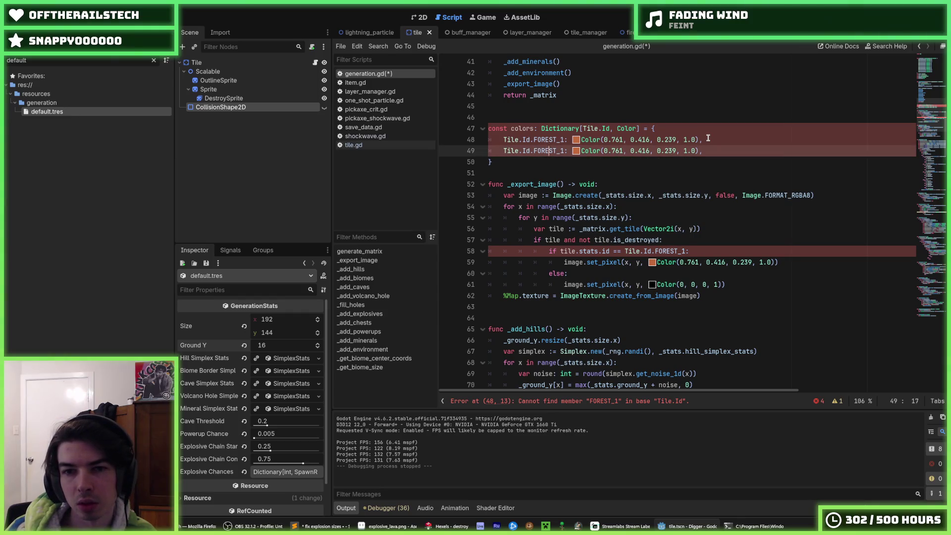
key("BackSpace")
type("2")
key("ctrl+shift+d")
key("BackSpace")
type("3")
key("ctrl+shift+d")
key("BackSpace")
key("ctrl+BackSpace")
type("DESERT")
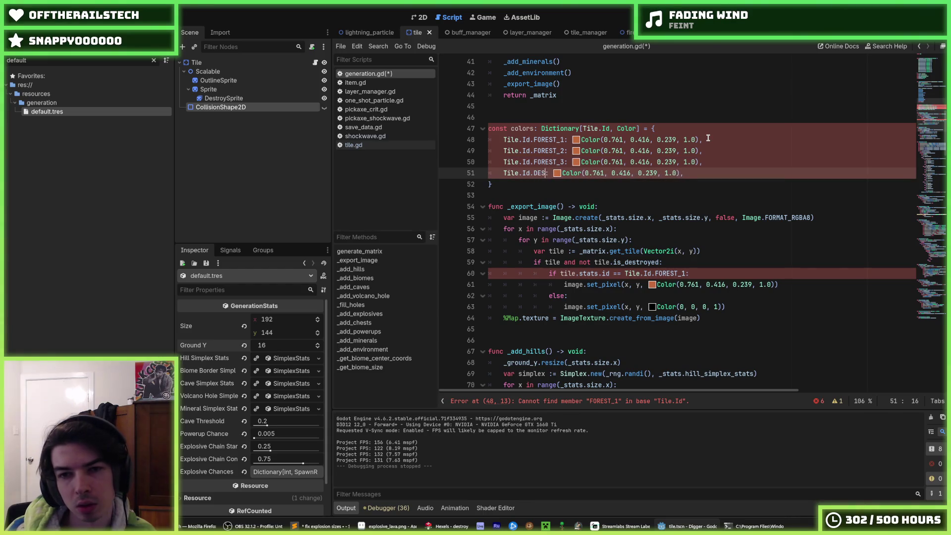
type("_1")
Add DESERT_2, DESERT_3 and GLACIER_1 entries by duplicating and renaming.
key("ctrl+shift+d")
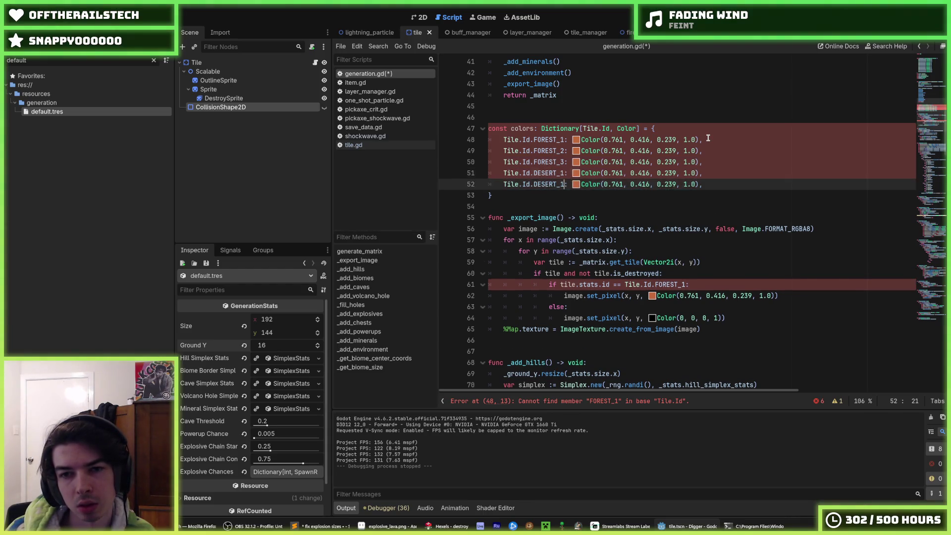
key("ctrl+shift+d")
key("BackSpace")
type("3")
key("ctrl+shift+d")
key("BackSpace")
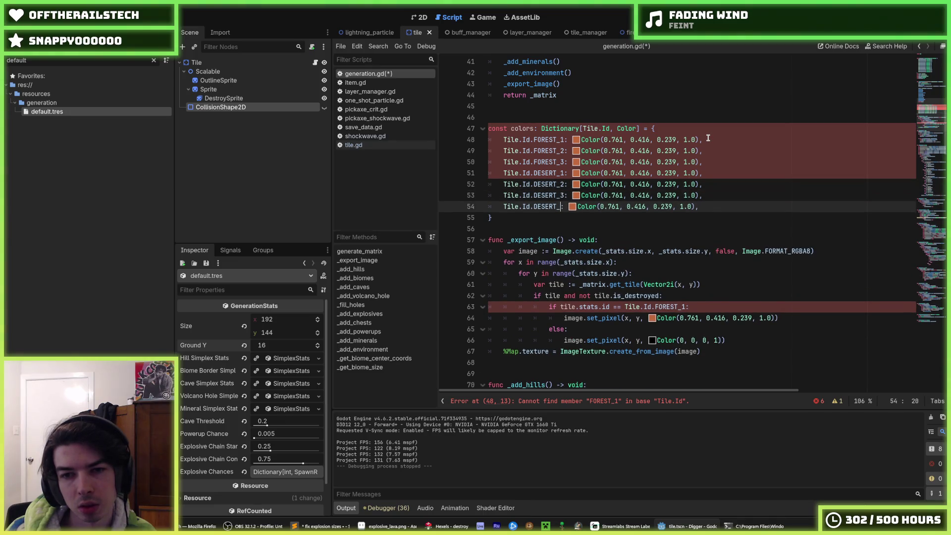
key("BackSpace")
key("BackSpace")
key("BackSpace")
type("GLAI")
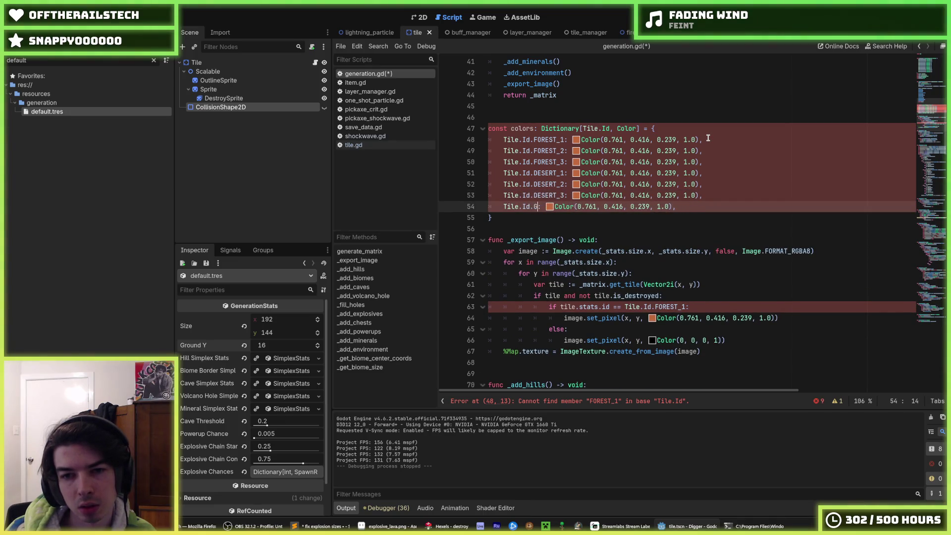
key("BackSpace")
type("CIER_1")
Add GLACIER_2, GLACIER_3 and VOLCANO_1–3 entries to complete the dictionary.
key("ctrl+shift+d")
key("BackSpace")
type("2")
key("ctrl+shift+d")
key("BackSpace")
type("3")
key("ctrl+shift+d")
key("BackSpace")
key("BackSpace")
key("BackSpace")
key("BackSpace")
type("VOLCANO")
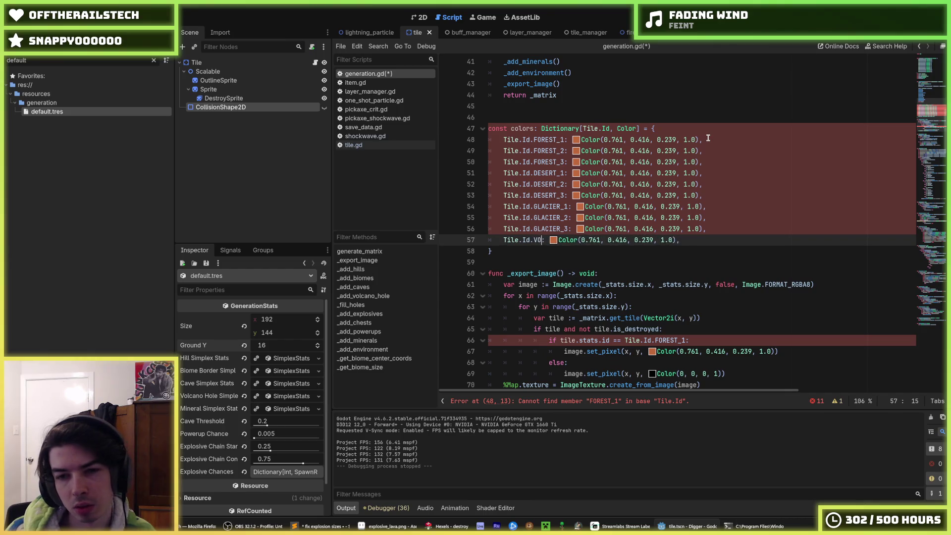
type("_1")
key("ctrl+shift+d")
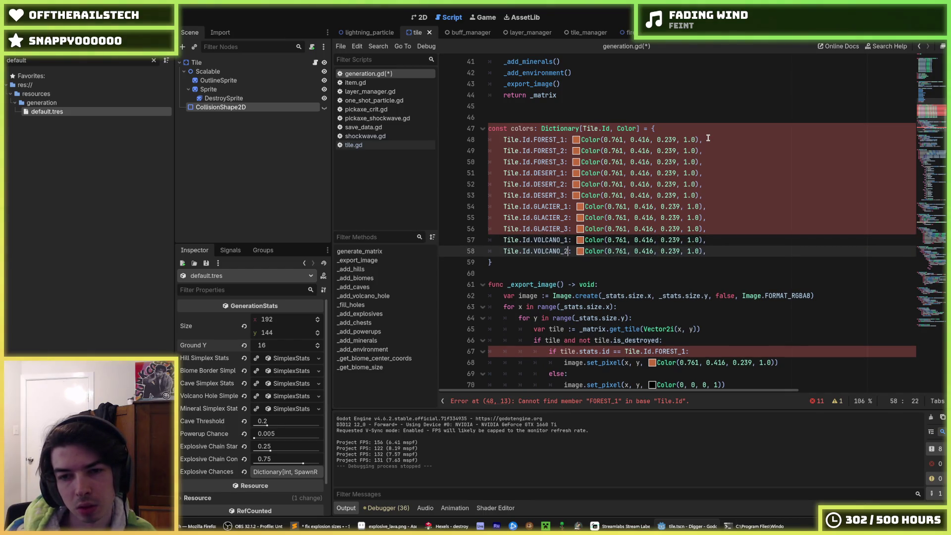
key("ctrl+shift+d")
key("BackSpace")
type("3")
scroll(686, 301, "down", 2)
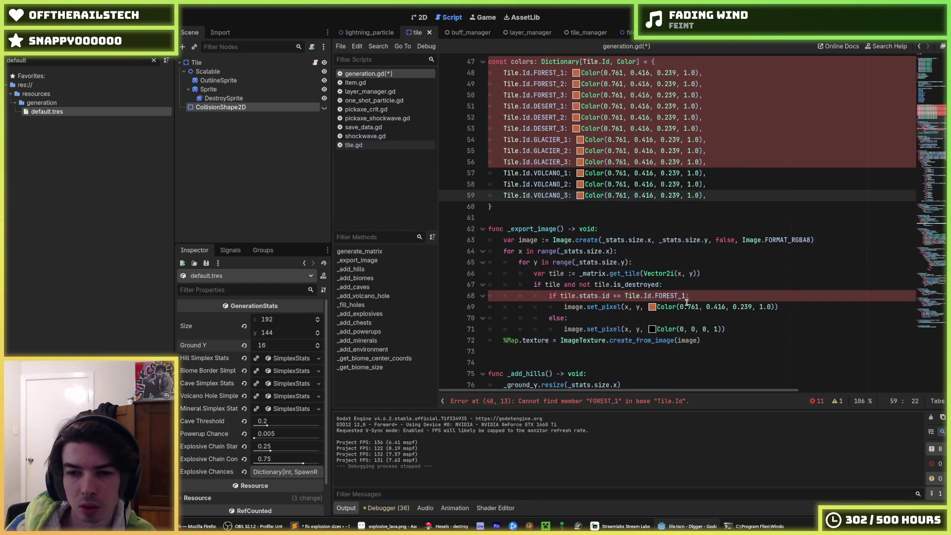
Replace the FOREST_1 if/else with a set_pixel call using colors(tile.stats.id) and save.
left_click_drag(609, 297, 560, 295)
key("ctrl+c")
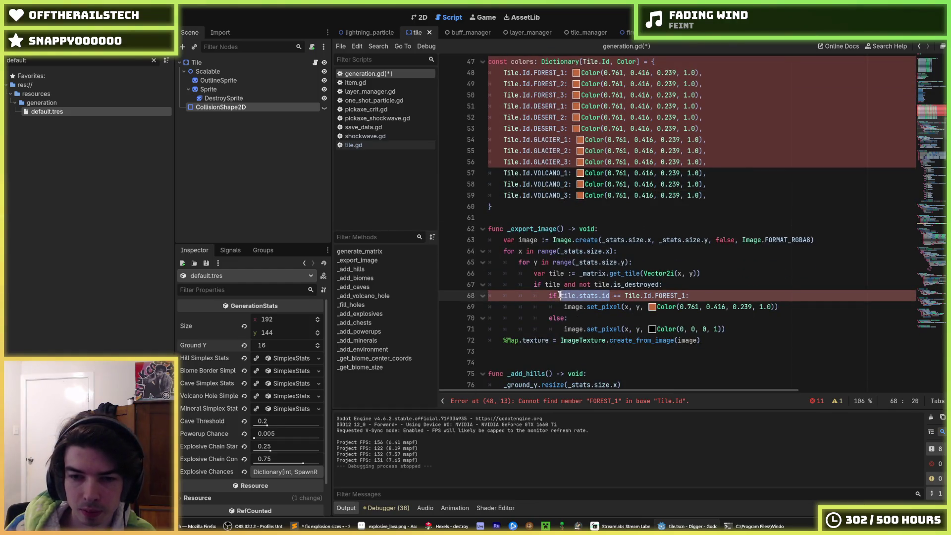
left_click(650, 307)
type("colors()")
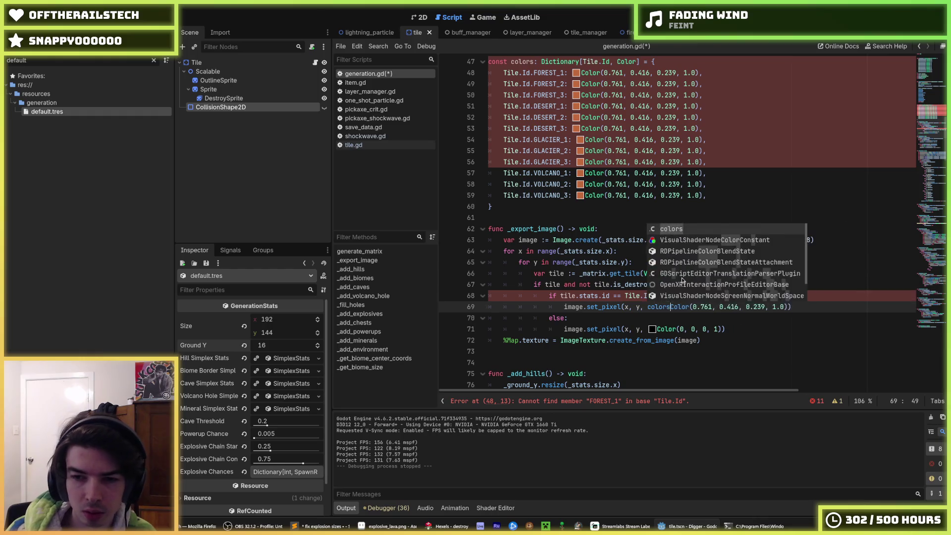
key("ctrl+v")
key("shift+End")
key("shift+Left")
key("Delete")
key("alt+Up")
key("shift+Tab")
key("Down")
key("Down")
key("Down")
key("shift+Up")
key("shift+Up")
key("shift+Up")
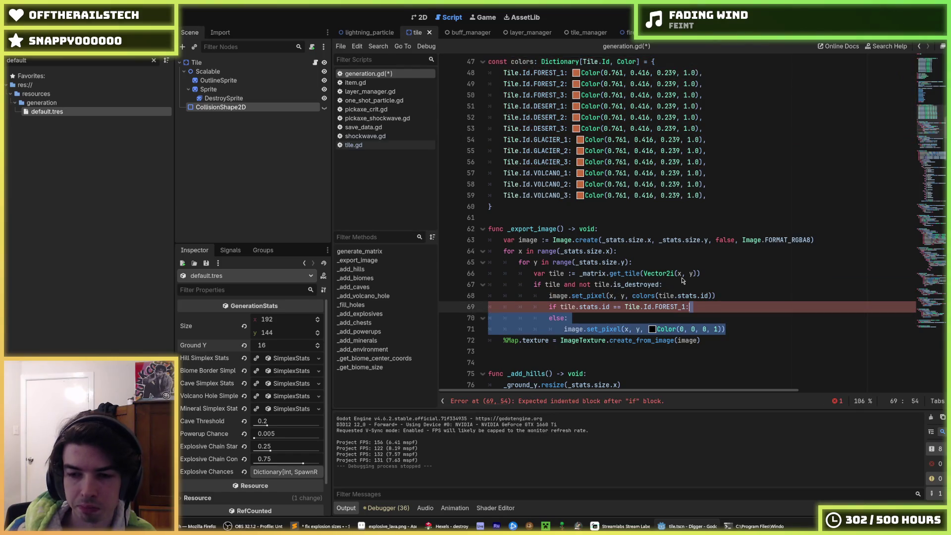
key("BackSpace")
key("ctrl+s")
Fix the lookup to colors[tile.stats.id] with a closing bracket and save.
left_click(689, 286)
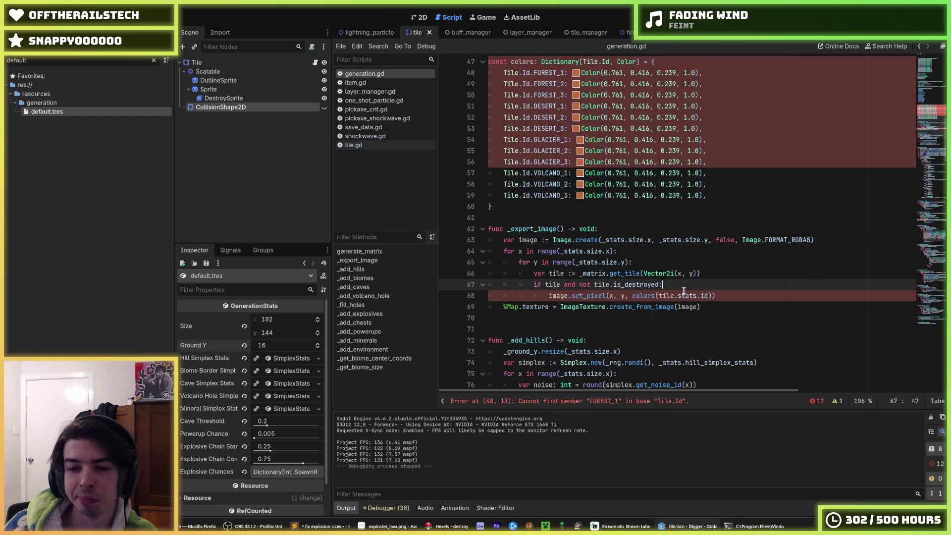
scroll(653, 282, "up", 1)
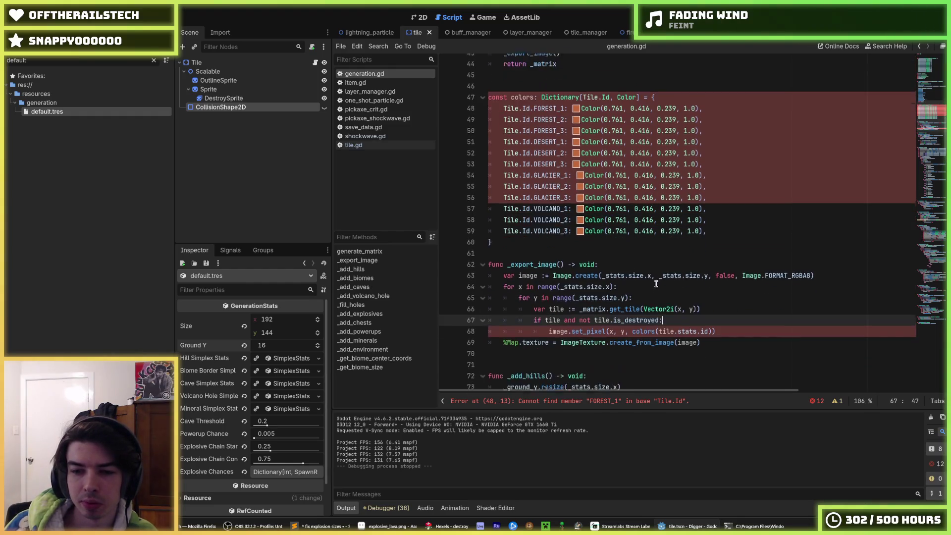
left_click(657, 328)
key("End")
type("]")
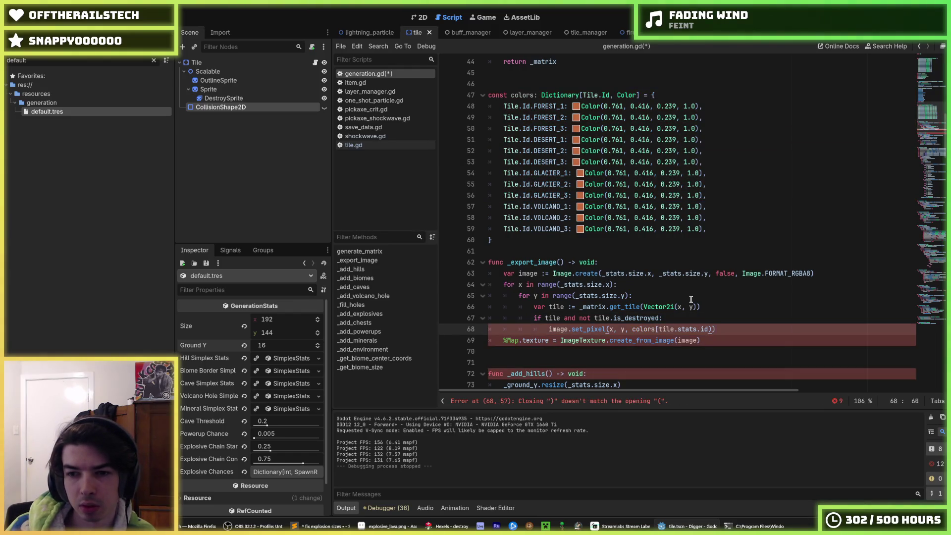
key("ctrl+s")
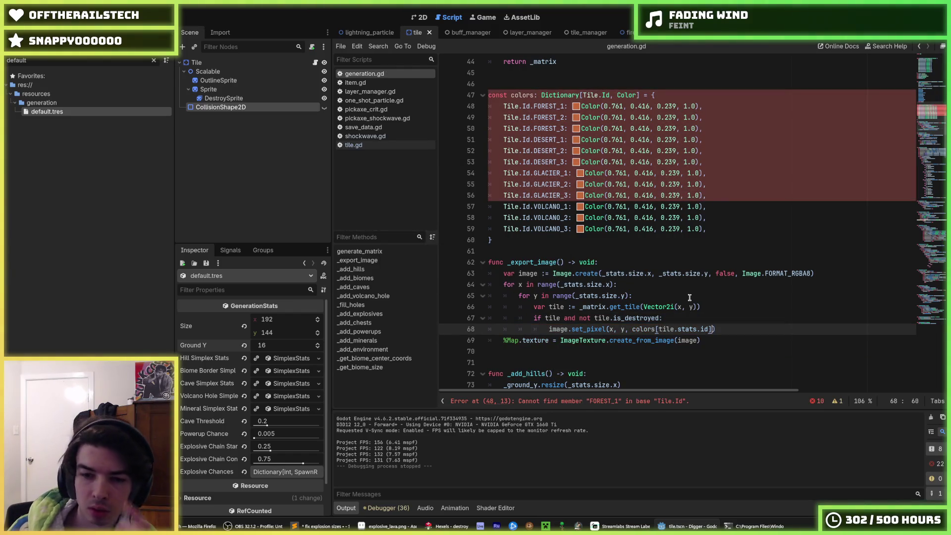
Step through undo/redo history back to the colors-lookup version, save it, and select FOREST_1.
left_click(533, 107)
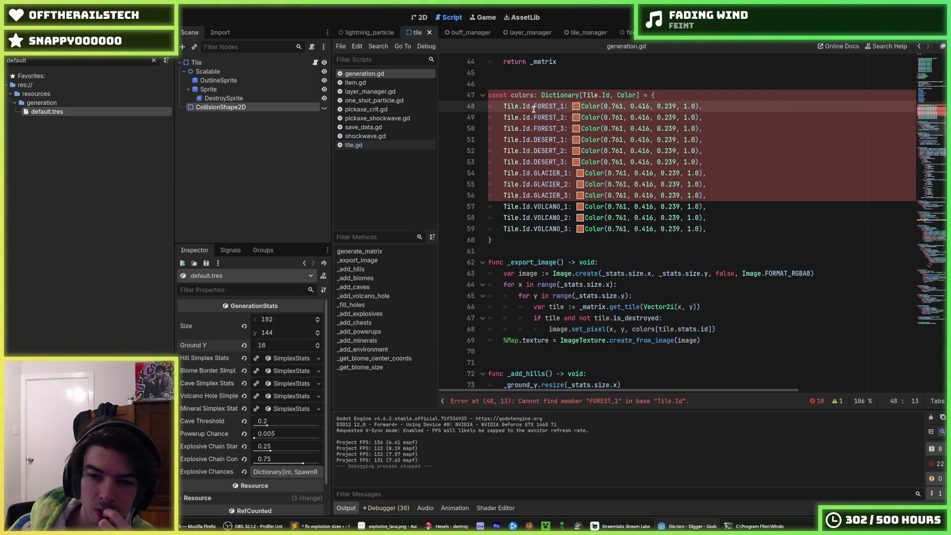
left_click(637, 214)
key("ctrl+z")
key("ctrl+y")
key("ctrl+y")
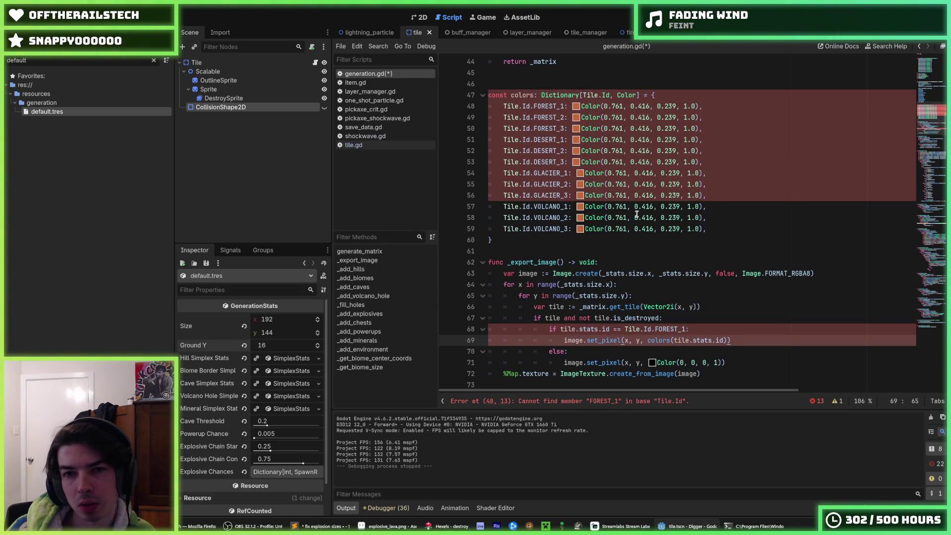
key("ctrl+z")
key("ctrl+z")
key("ctrl+z")
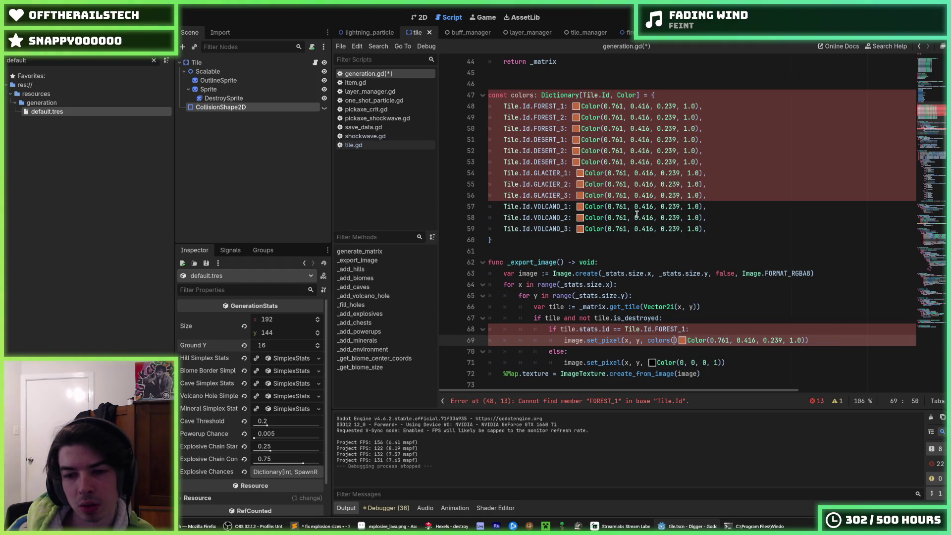
key("ctrl+z")
key("ctrl+z")
key("ctrl+z")
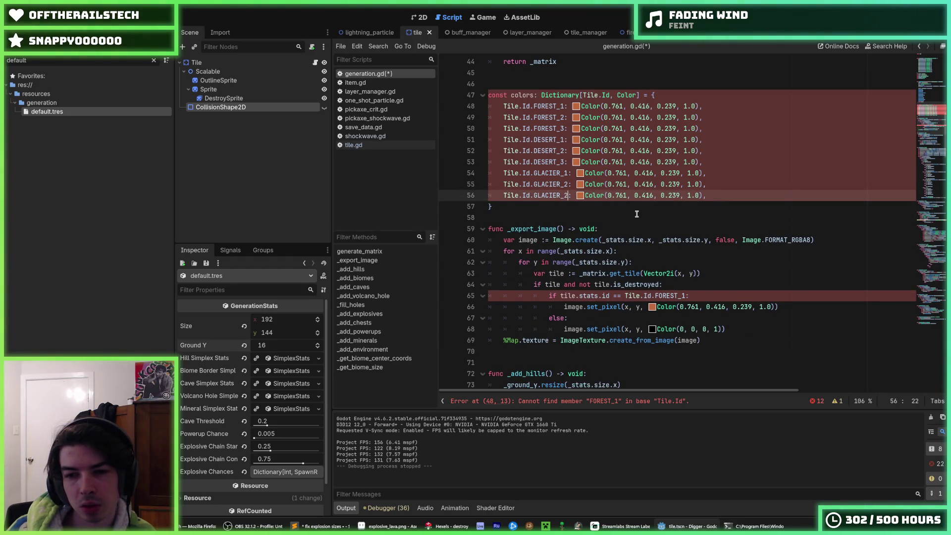
key("ctrl+z")
key("ctrl+z")
key("ctrl+z")
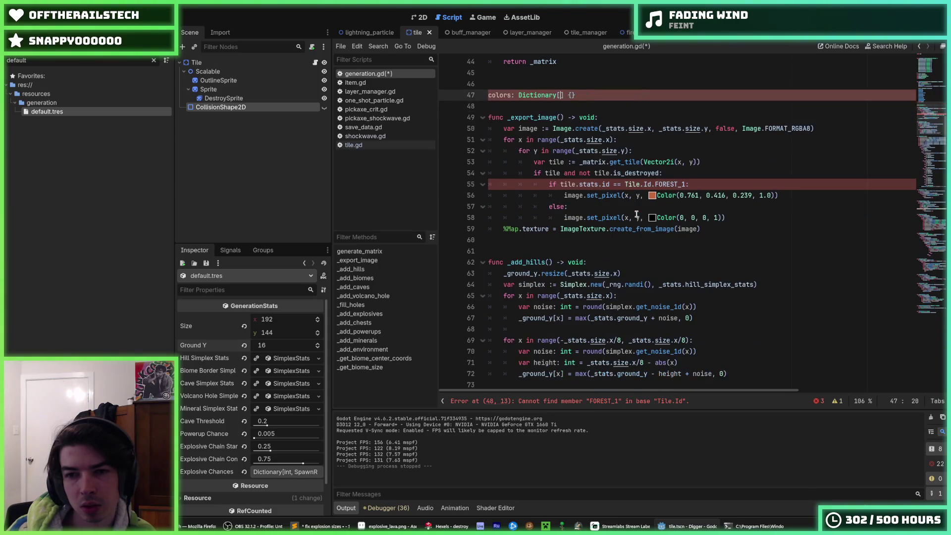
key("ctrl+z")
key("ctrl+z")
key("ctrl+z")
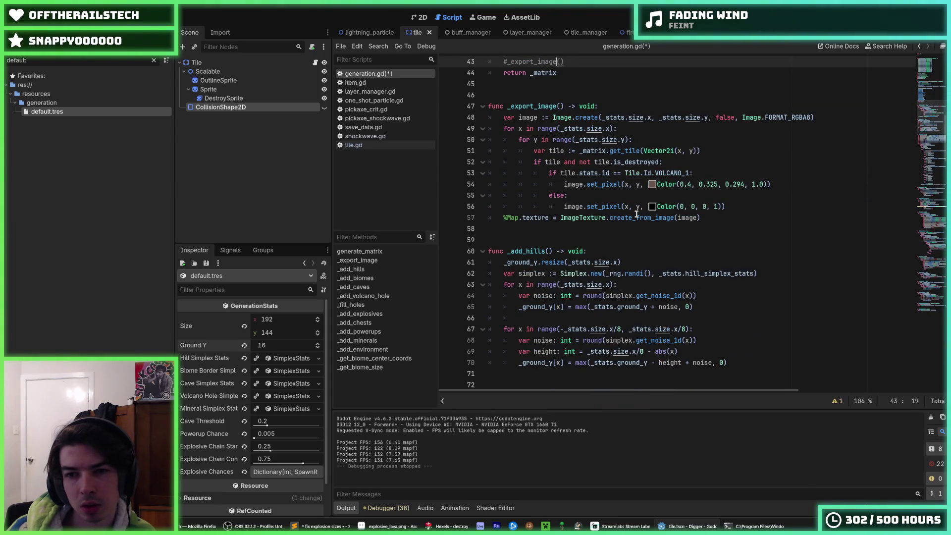
key("ctrl+y")
key("ctrl+y")
key("ctrl+y")
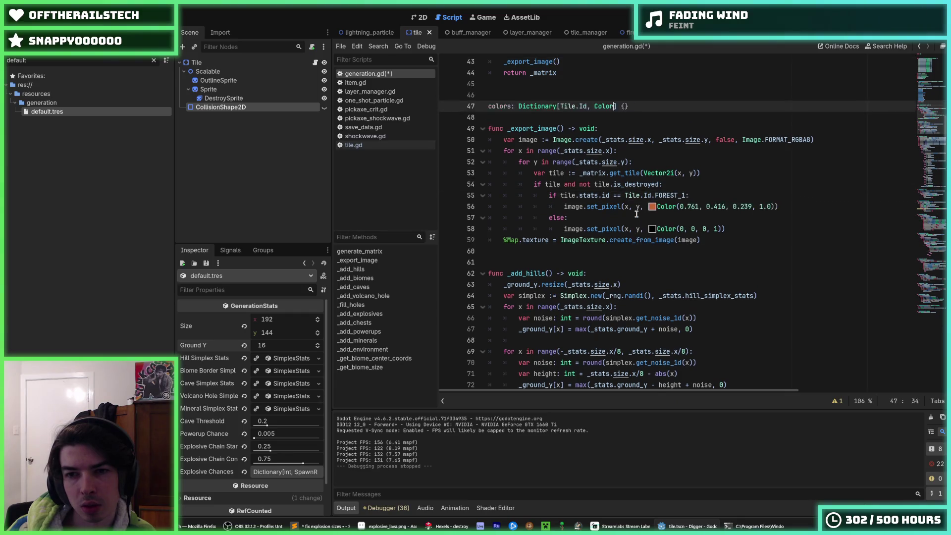
key("ctrl+y")
key("ctrl+y")
key("ctrl+y")
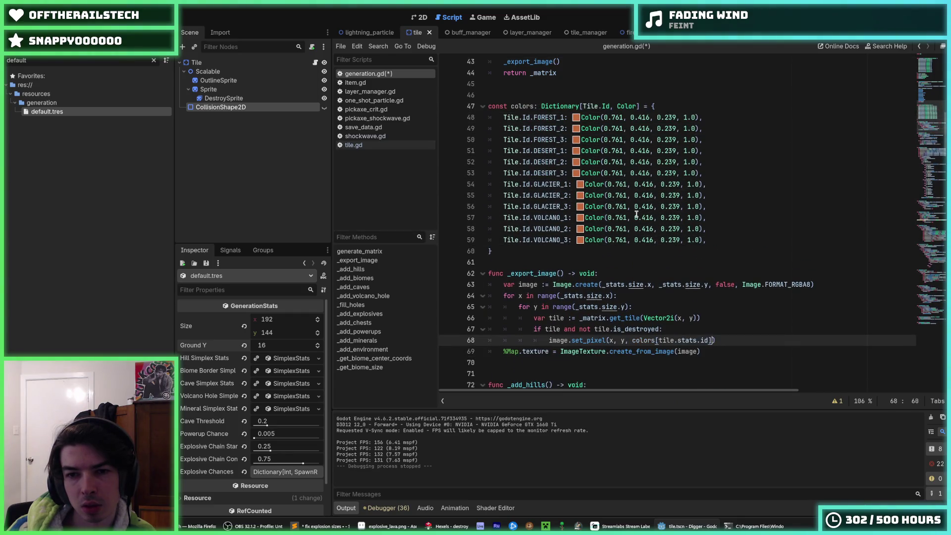
key("ctrl+s")
double_click(548, 117)
Fix the Tile.Id prefix and replace the first FOREST key with GRASS.
key("BackSpace")
type("F")
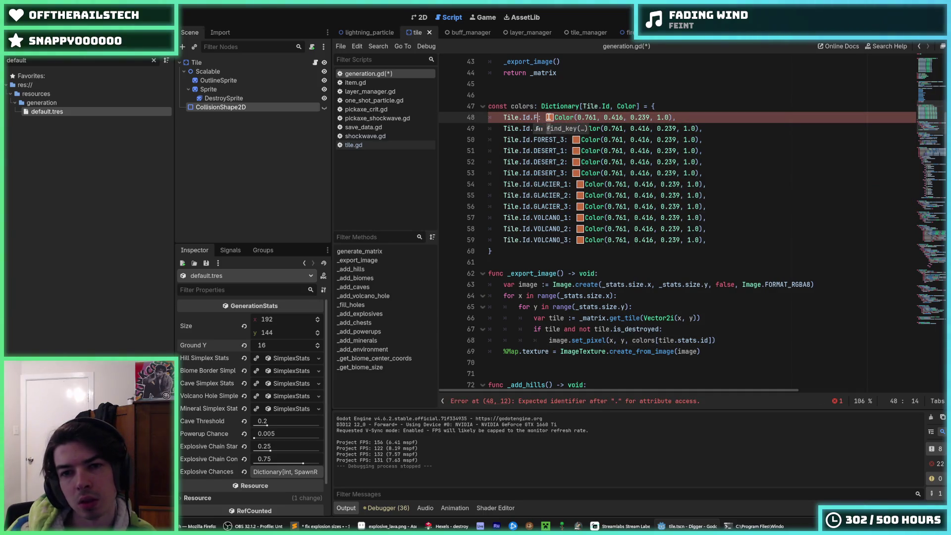
key("BackSpace")
key("BackSpace")
key("BackSpace")
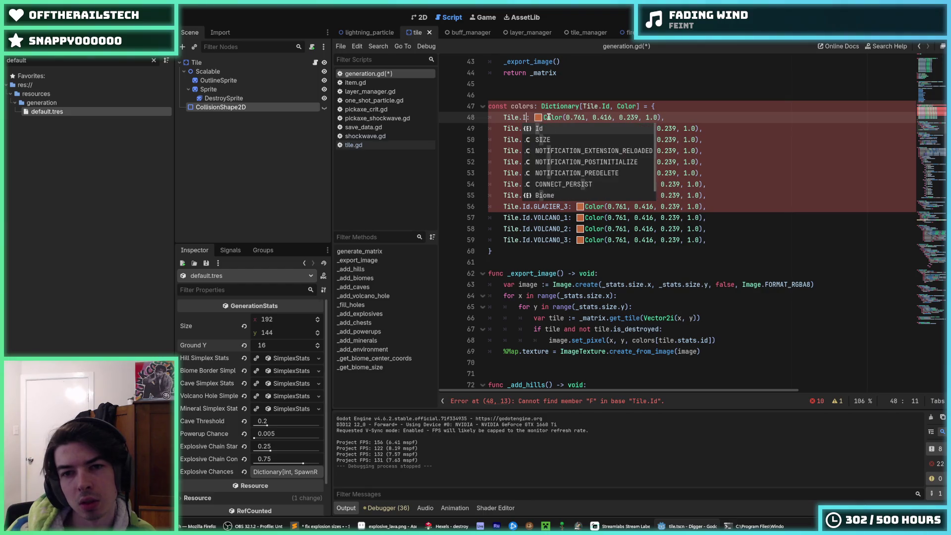
type("D")
key("BackSpace")
type("d.")
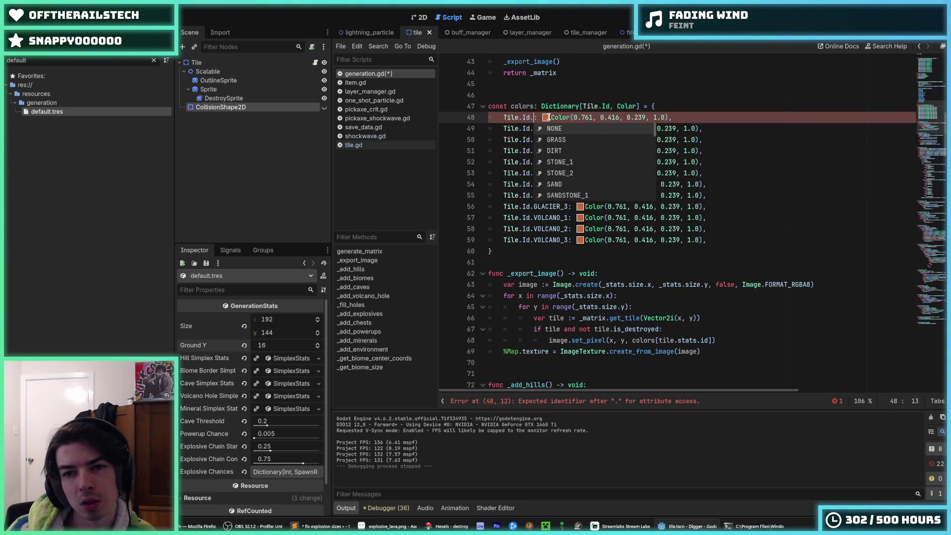
key("Down")
key("Return")
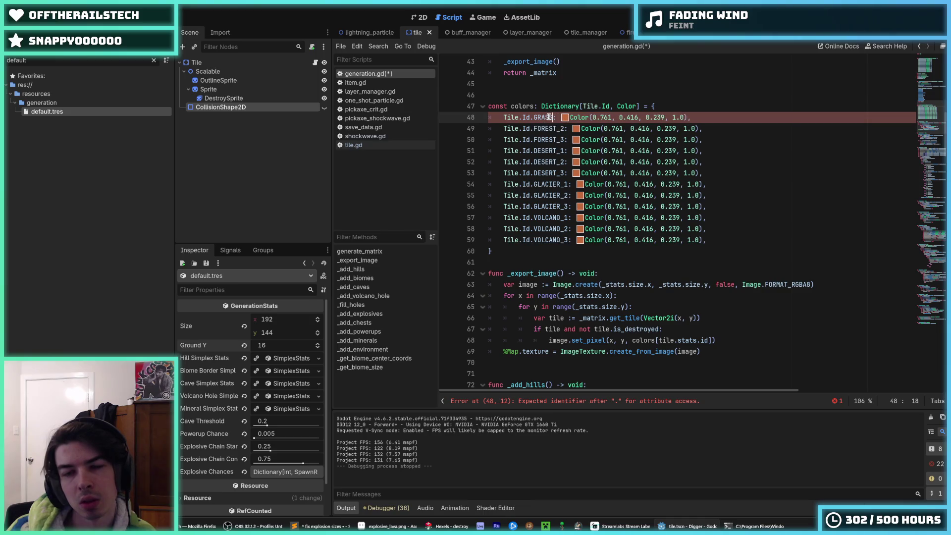
key("Down")
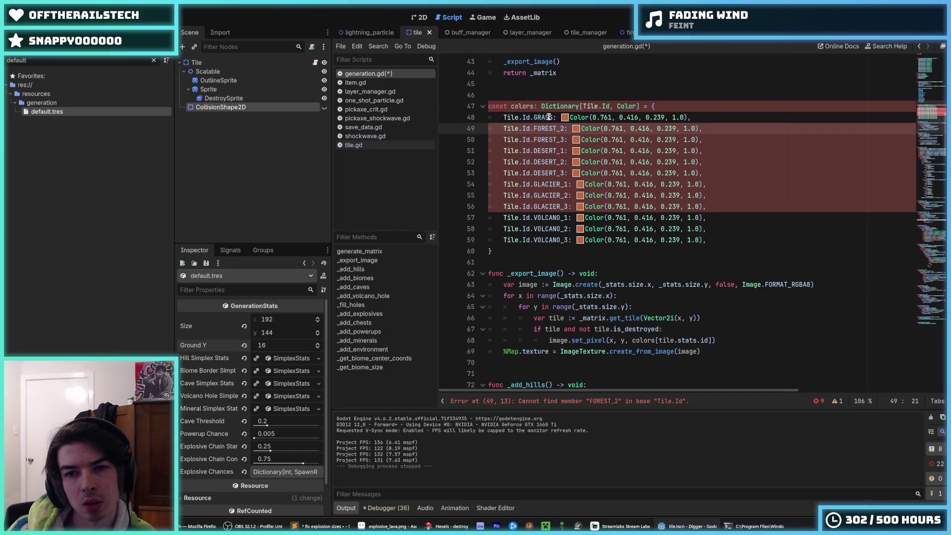
Rename the FOREST_2 and FOREST_3 keys to STONE_1 and STONE_2.
key("BackSpace")
key("ctrl+BackSpace")
type("STONE")
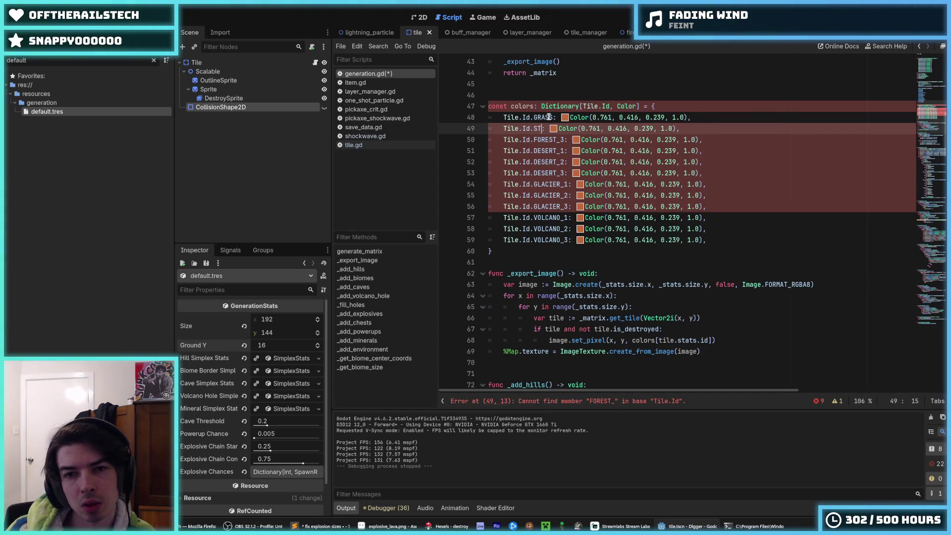
key("Return")
key("Down")
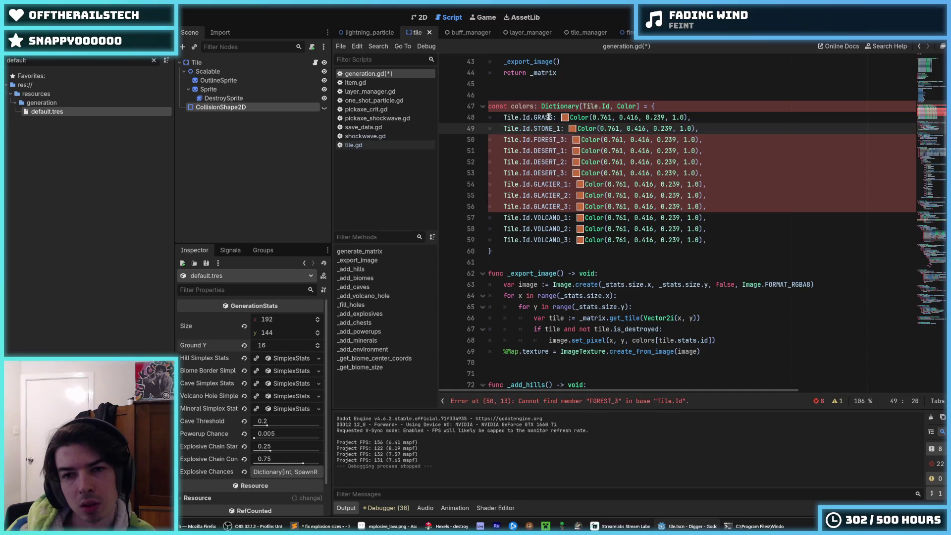
key("BackSpace")
key("ctrl+BackSpace")
type("STONE")
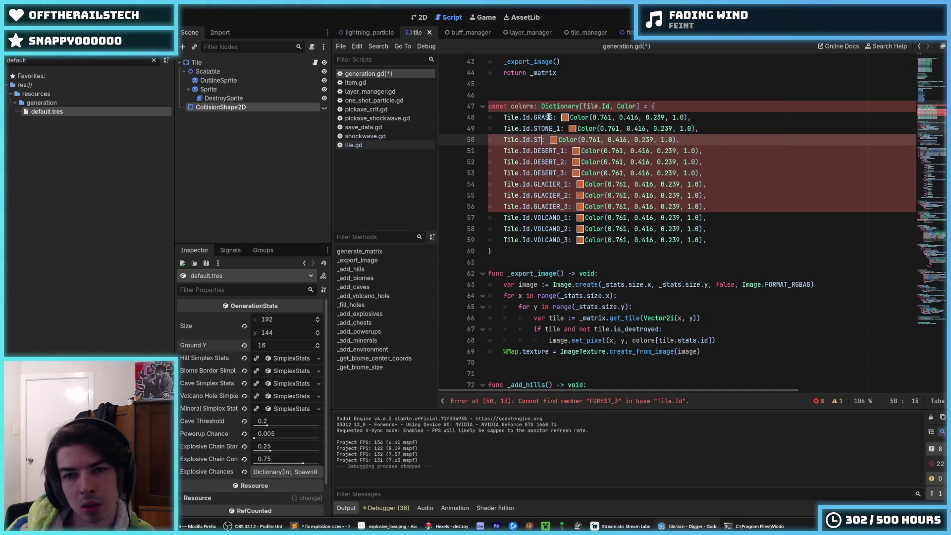
type("_2")
key("Down")
Replace the three DESERT keys with SAND, SANDSTONE_1 and SANDSTONE_2.
key("ctrl+BackSpace")
type("SAND")
key("Delete")
key("Delete")
key("Down")
key("Left")
key("Delete")
key("Delete")
key("Delete")
key("ctrl+BackSpace")
type("SANDSTON")
key("Tab")
key("Down")
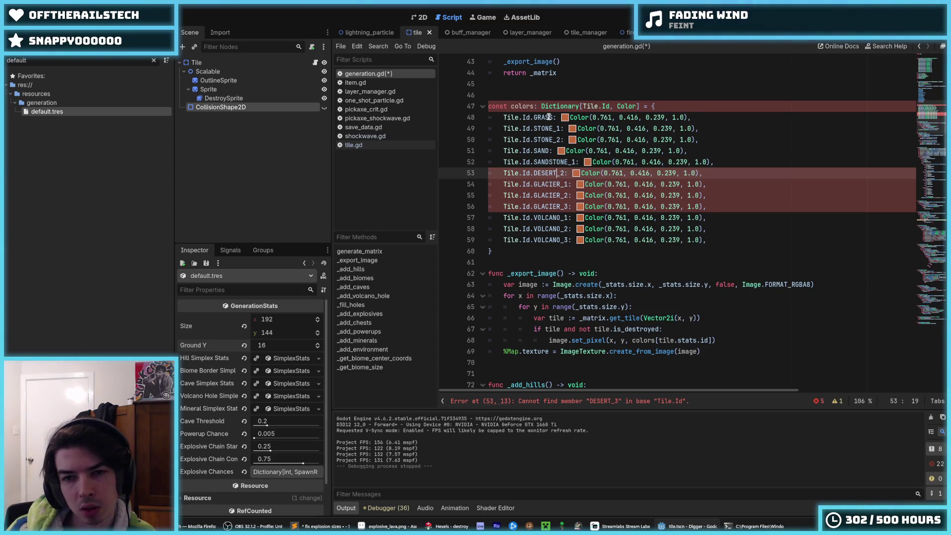
type("SANDSTON")
key("Tab")
Rename GLACIER_1 and GLACIER_2 to SNOW and ICE_1.
key("Down")
key("ctrl+BackSpace")
type("SNOW")
key("Down")
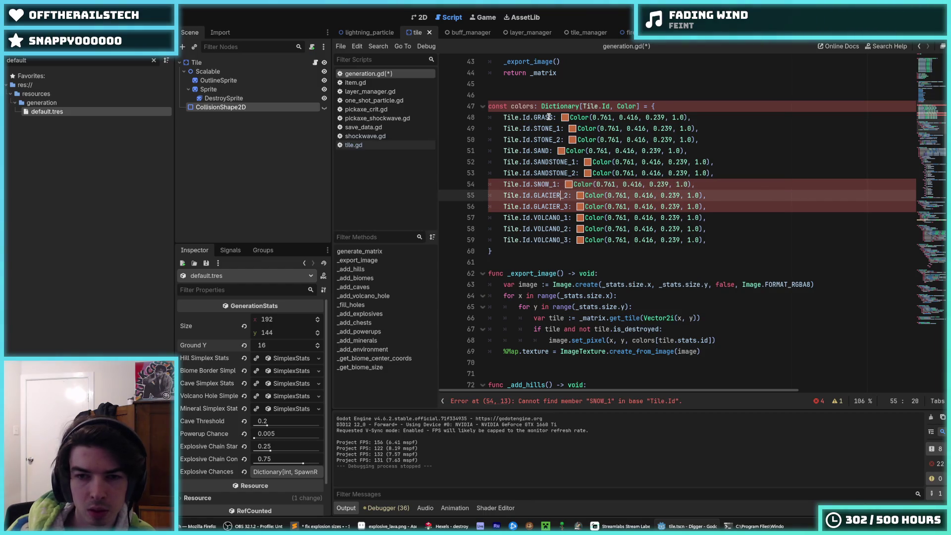
key("ctrl+BackSpace")
type("ICE")
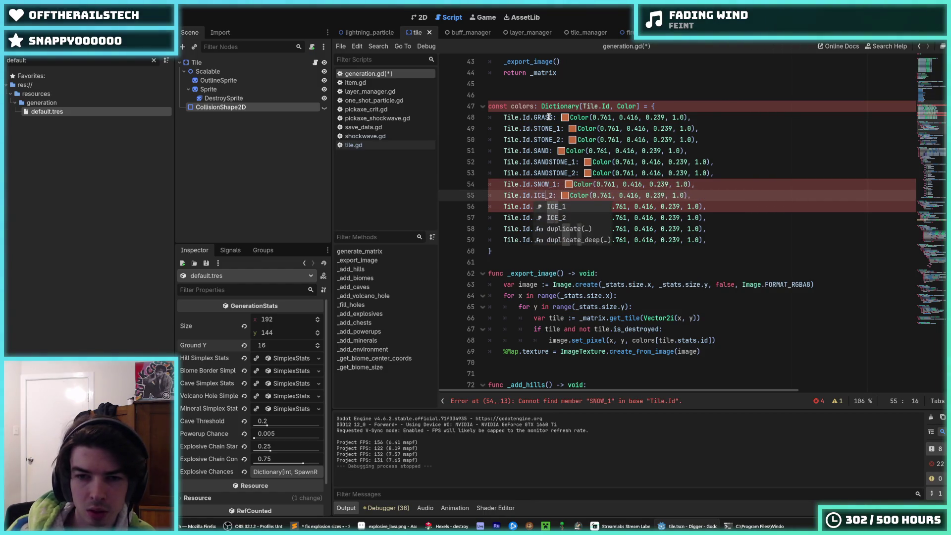
key("Tab")
Turn GLACIER_3 into ICE_2 and drop the _1 suffix so the key reads SNOW.
key("Down")
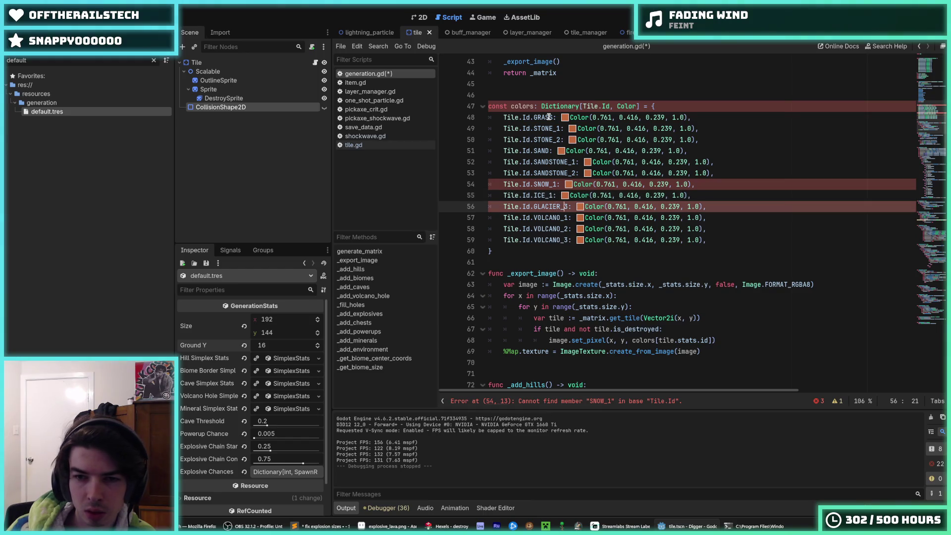
key("Delete")
type("2")
key("Left")
key("Left")
key("shift+Left")
key("shift+Left")
key("shift+Left")
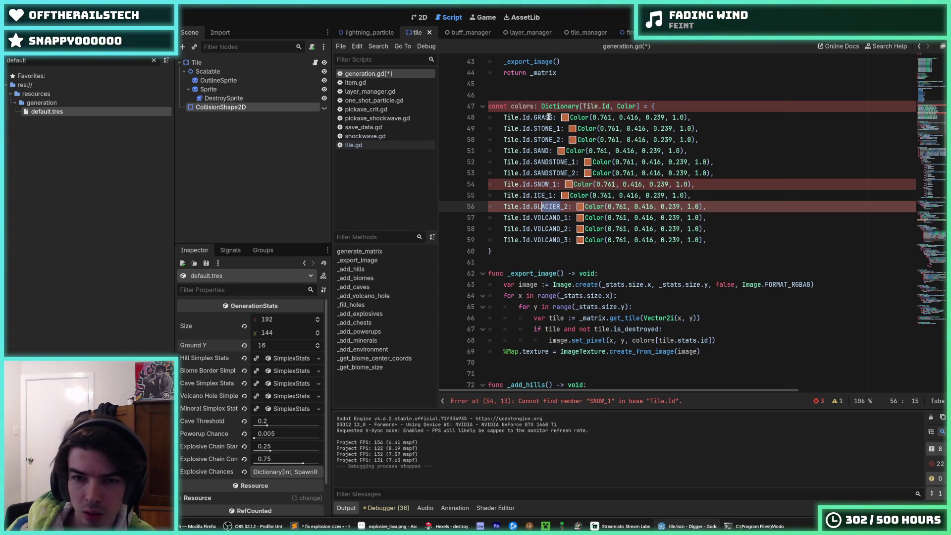
type("ICE")
key("Escape")
key("Up")
key("Up")
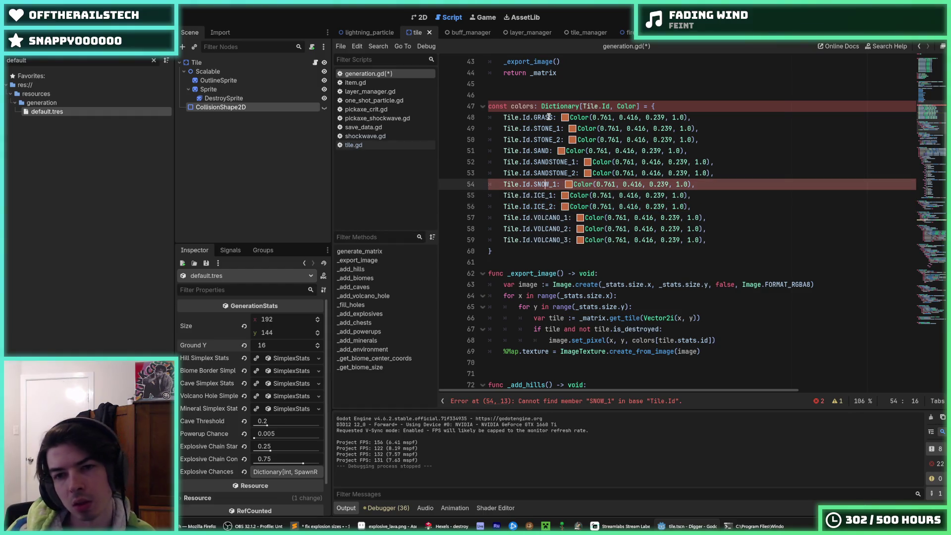
key("Delete")
key("Delete")
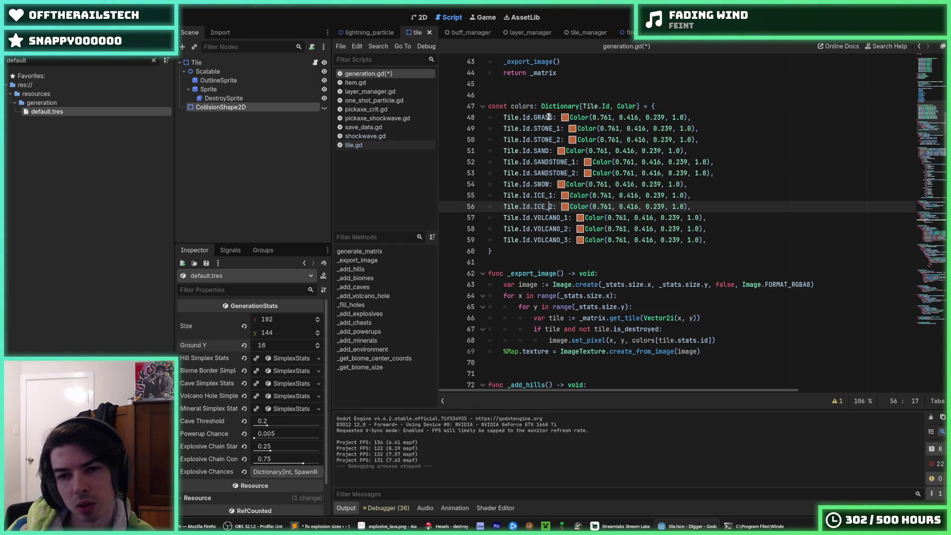
Make STONE_1 light grey and give STONE_2 and SAND their own palette colours.
left_click(572, 128)
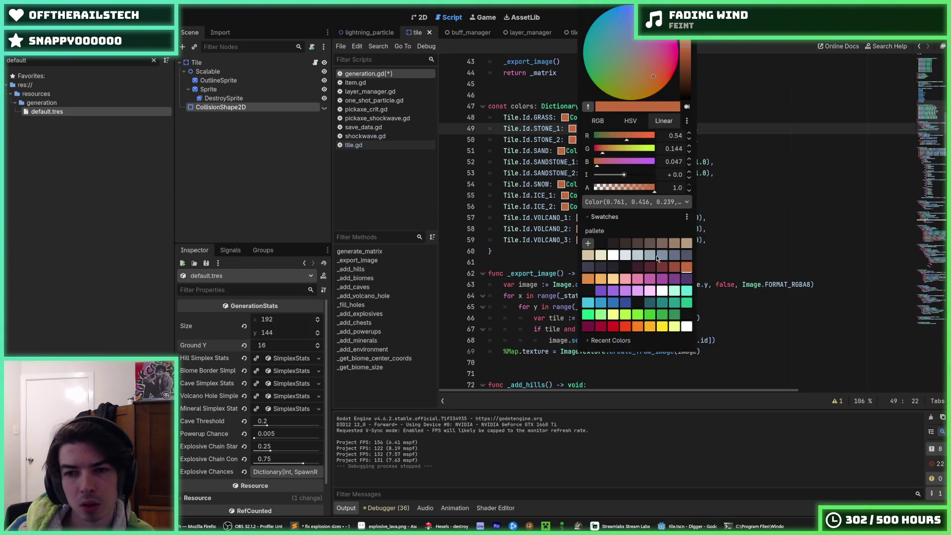
left_click(654, 257)
left_click(572, 139)
left_click(572, 140)
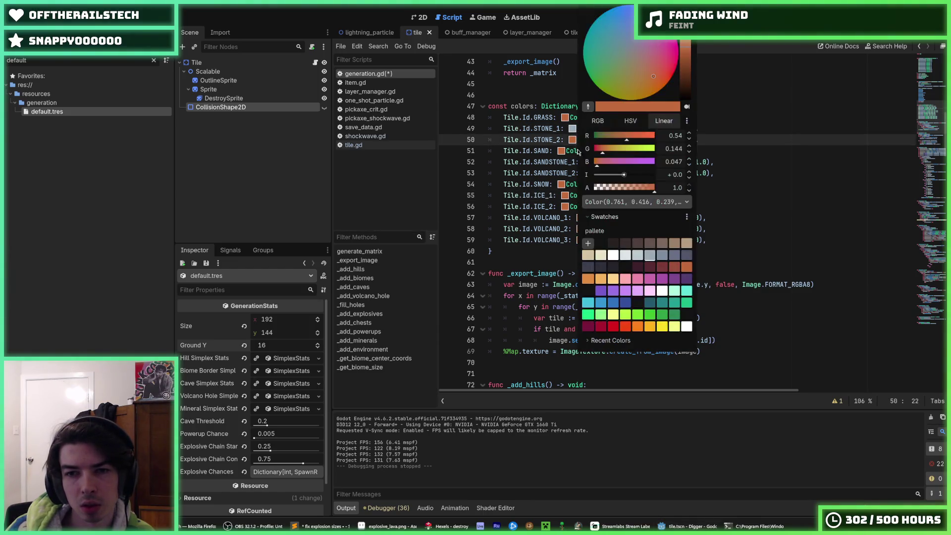
left_click(663, 258)
left_click(561, 150)
left_click(561, 151)
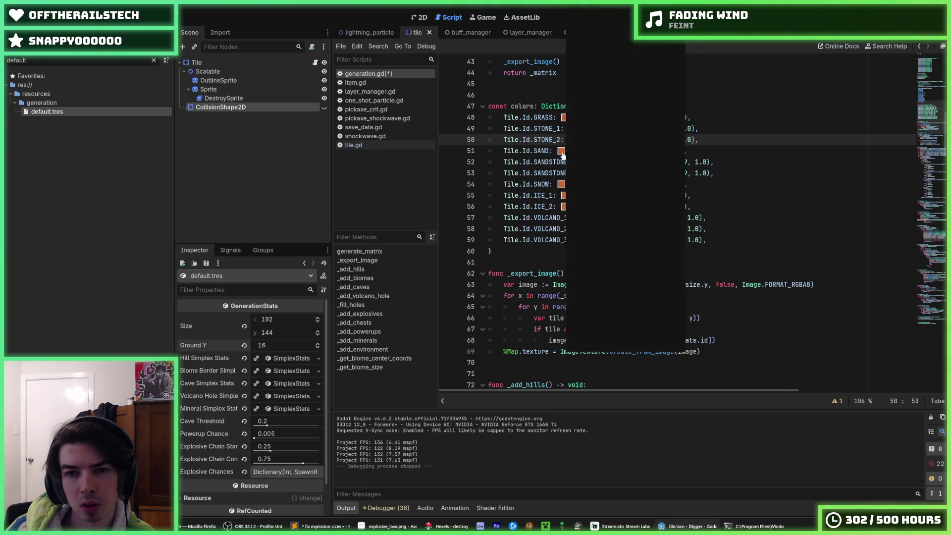
left_click(599, 280)
left_click(561, 156)
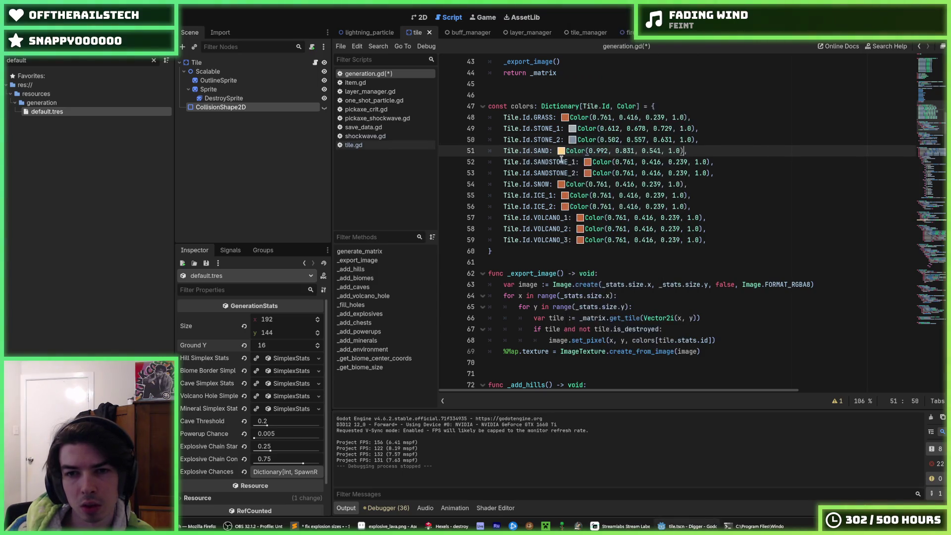
Colour SANDSTONE_1 and SANDSTONE_2, make SNOW white, ICE_1 light cyan and ICE_2 blue.
left_click(588, 164)
left_click(613, 283)
left_click(587, 174)
left_click(587, 173)
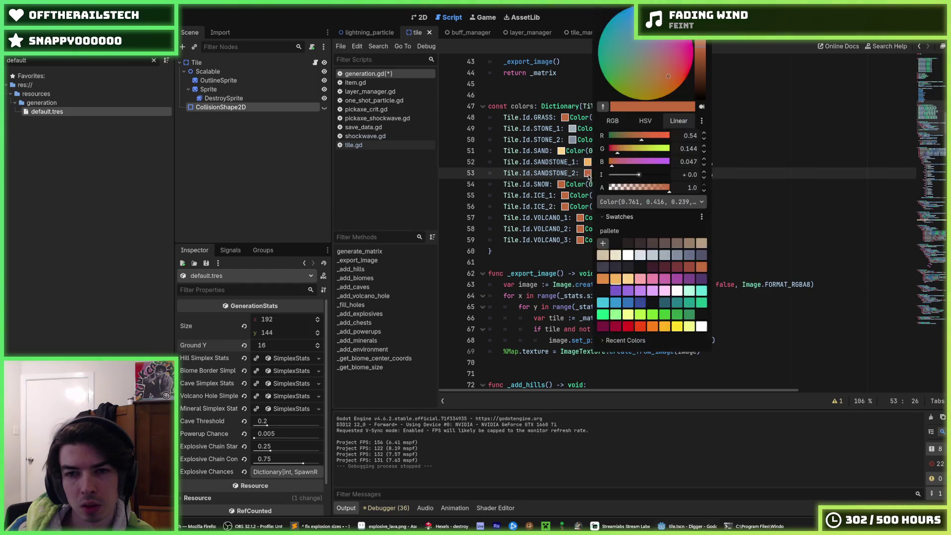
left_click(606, 281)
left_click(561, 184)
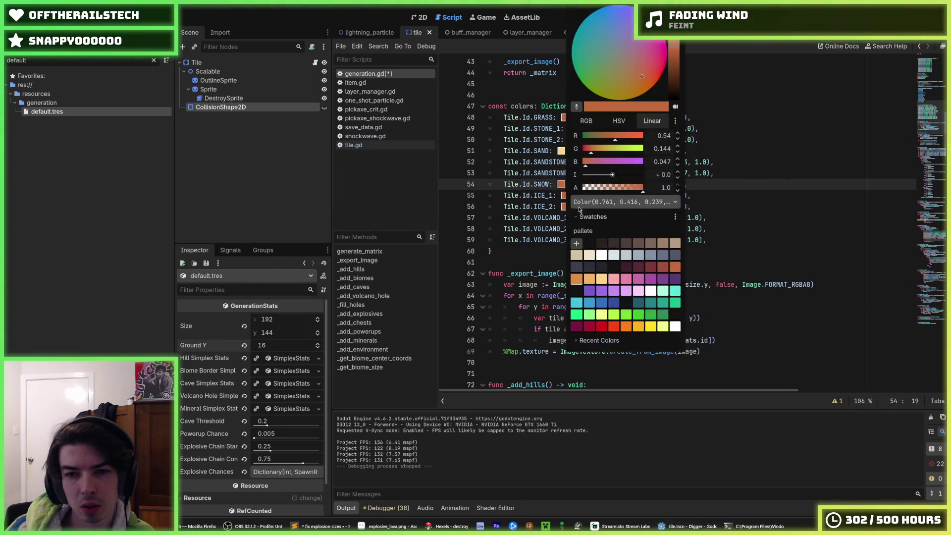
left_click(601, 254)
left_click(565, 196)
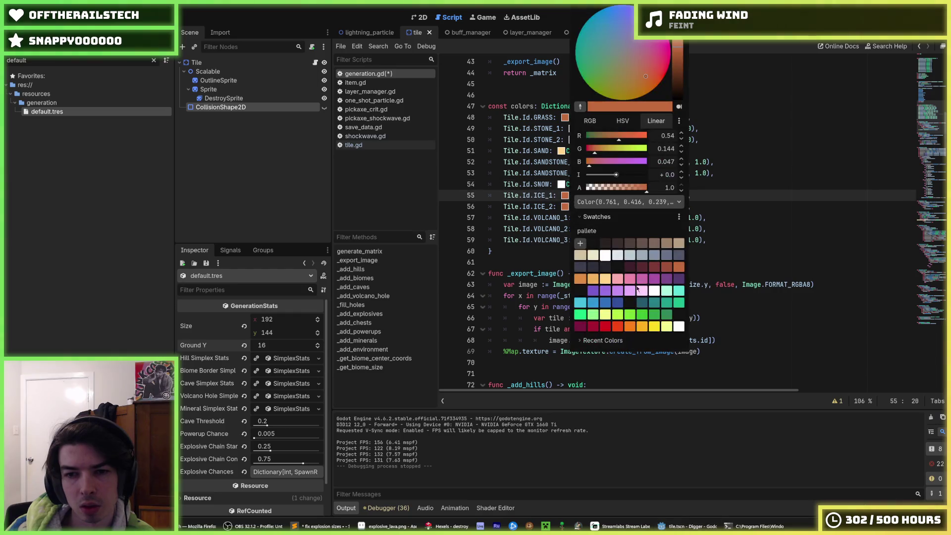
left_click(679, 291)
left_click(564, 207)
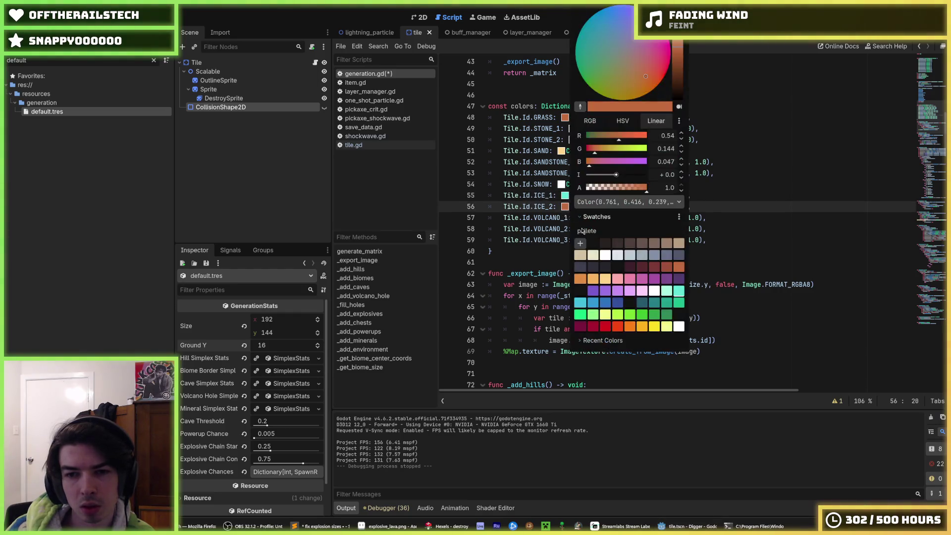
left_click(591, 302)
Give VOLCANO_1 greyish brown, VOLCANO_2 dark and VOLCANO_3 dark brown, then save generation.gd.
left_click(579, 217)
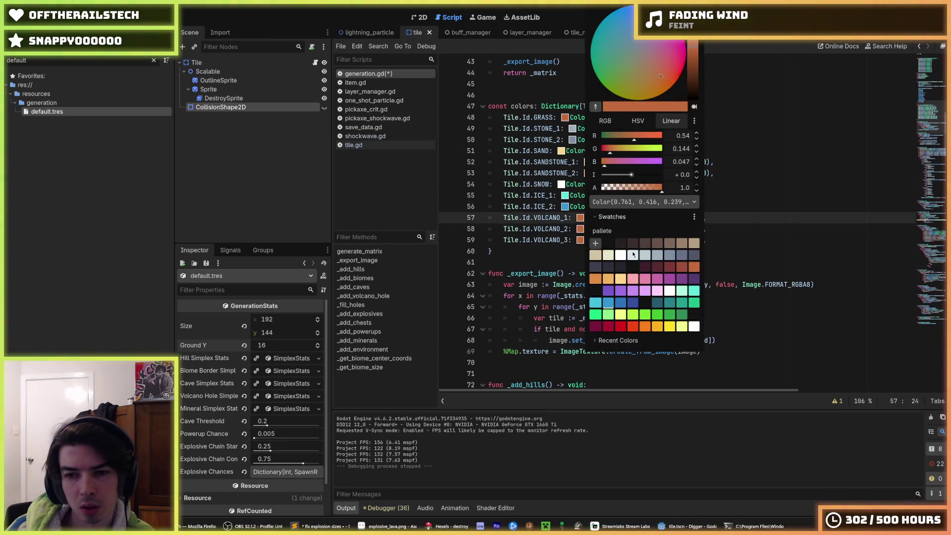
left_click(681, 243)
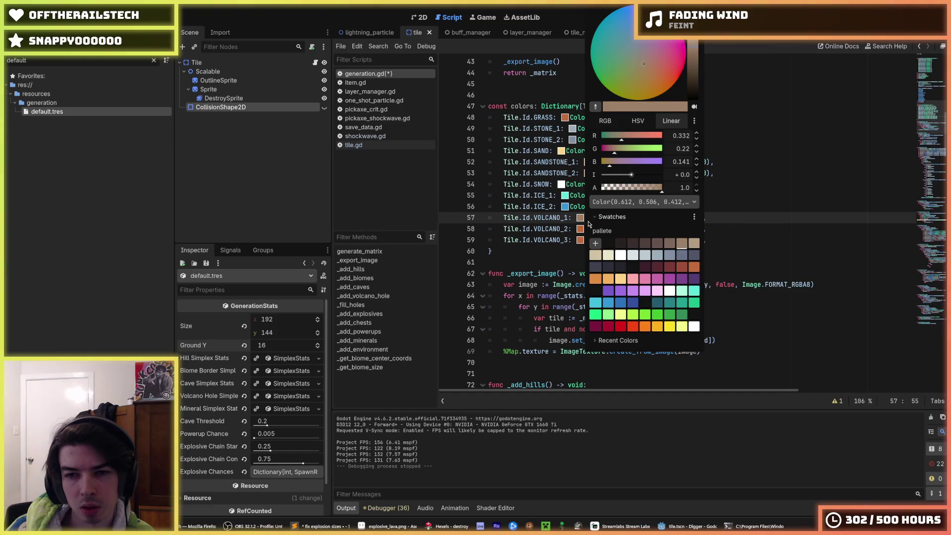
left_click(579, 229)
left_click(598, 243)
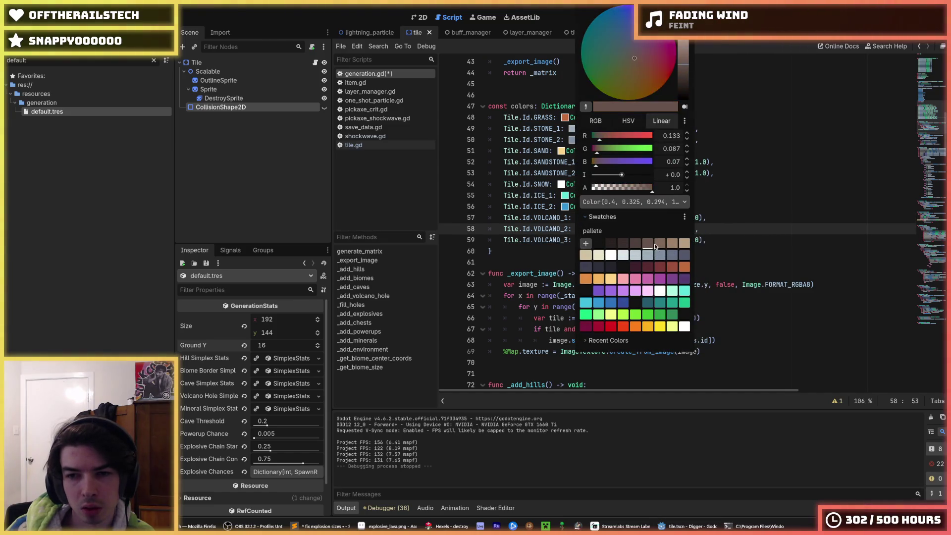
left_click(580, 239)
left_click(634, 244)
left_click(632, 245)
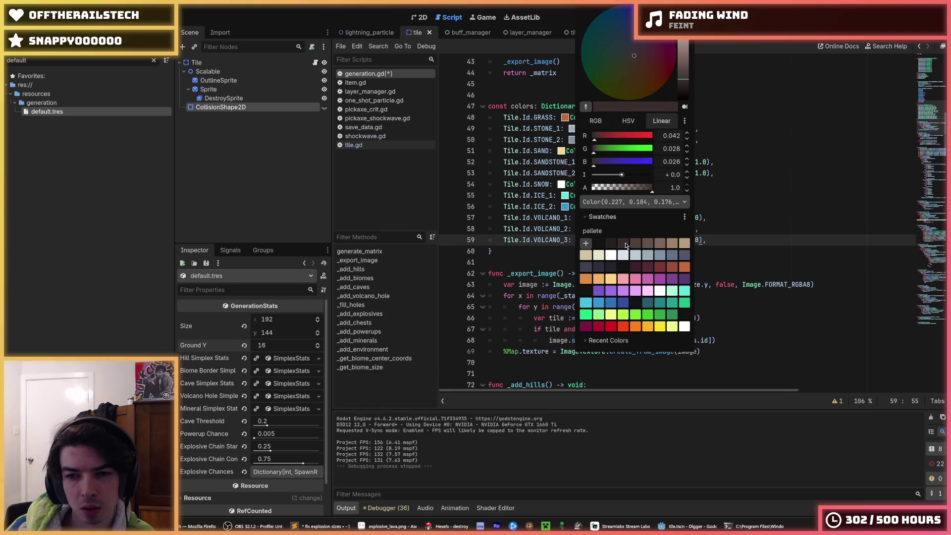
left_click(785, 238)
key("Up")
key("ctrl+s")
Change STONE_2 to a slate-blue grey and run the game with F5.
left_click(587, 173)
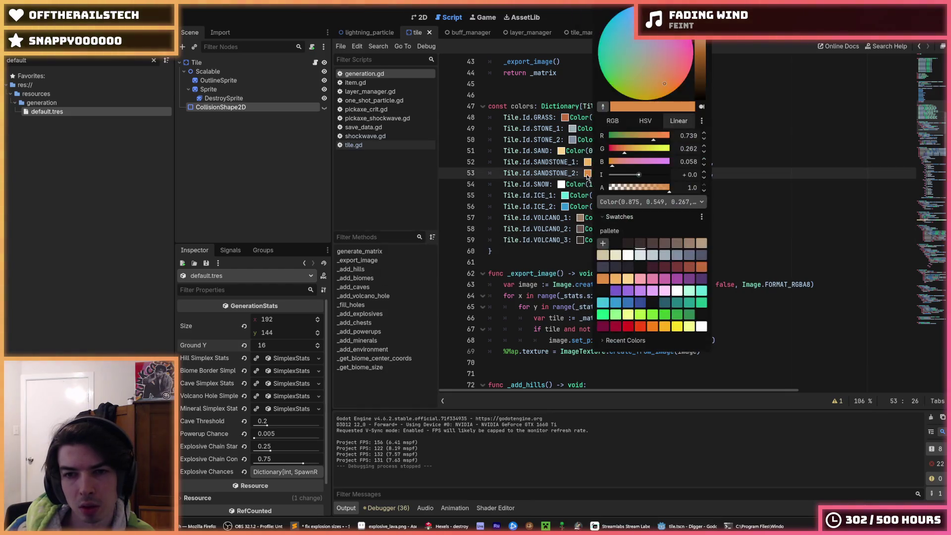
left_click(749, 220)
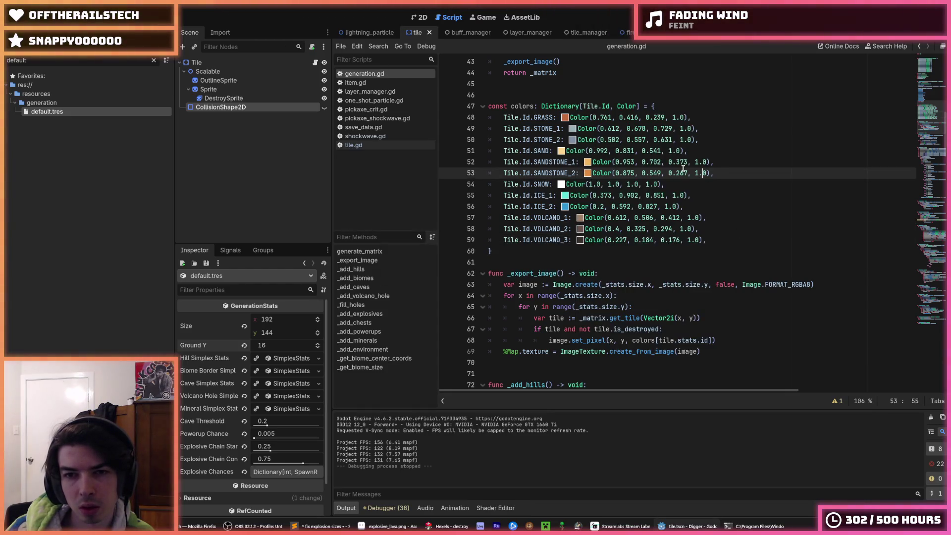
left_click(572, 140)
left_click(565, 181)
left_click(572, 140)
left_click(675, 258)
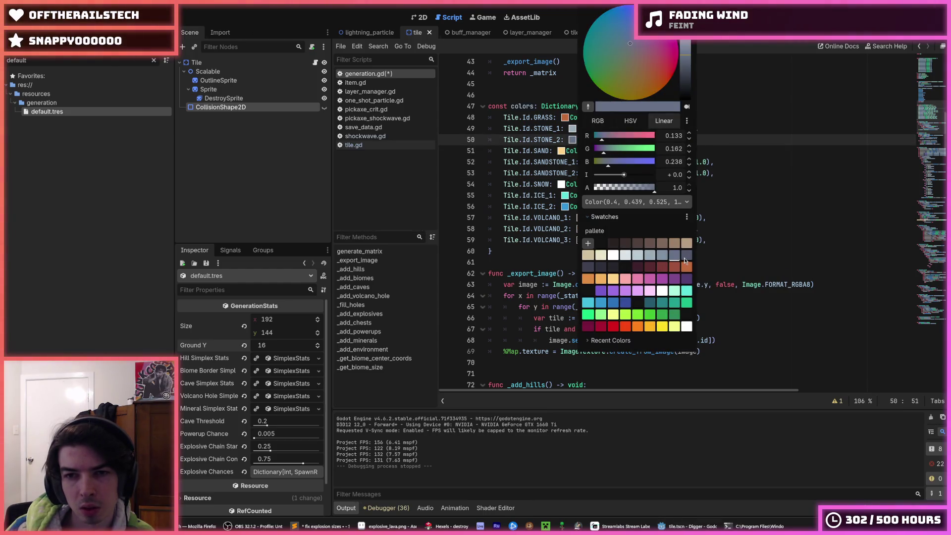
key("Escape")
left_click(718, 195)
key("F5")
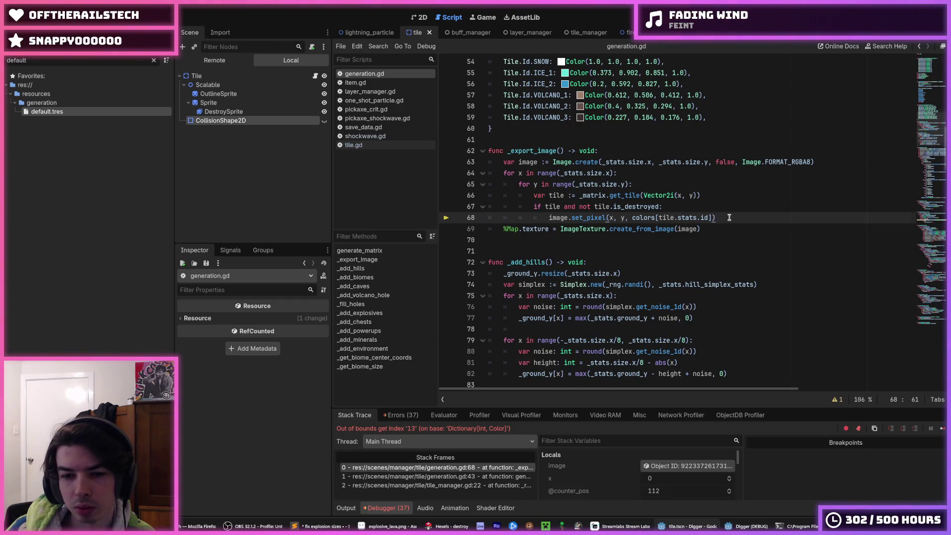
Duplicate the VOLCANO_3 entry as DEEPSLATE with a dark slate colour and rerun the game.
scroll(682, 269, "up", 1)
double_click(639, 255)
scroll(643, 255, "up", 3)
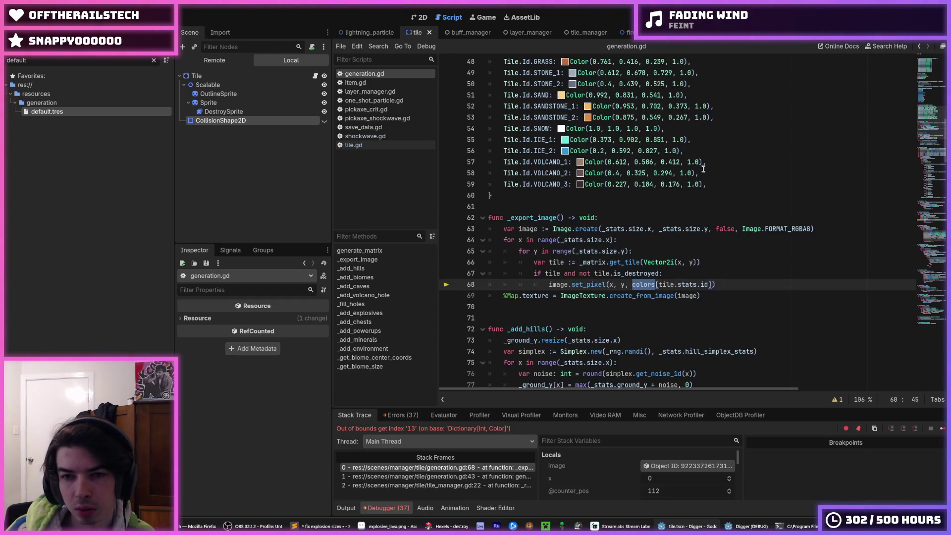
left_click(660, 252)
key("ctrl+shift+d")
double_click(552, 262)
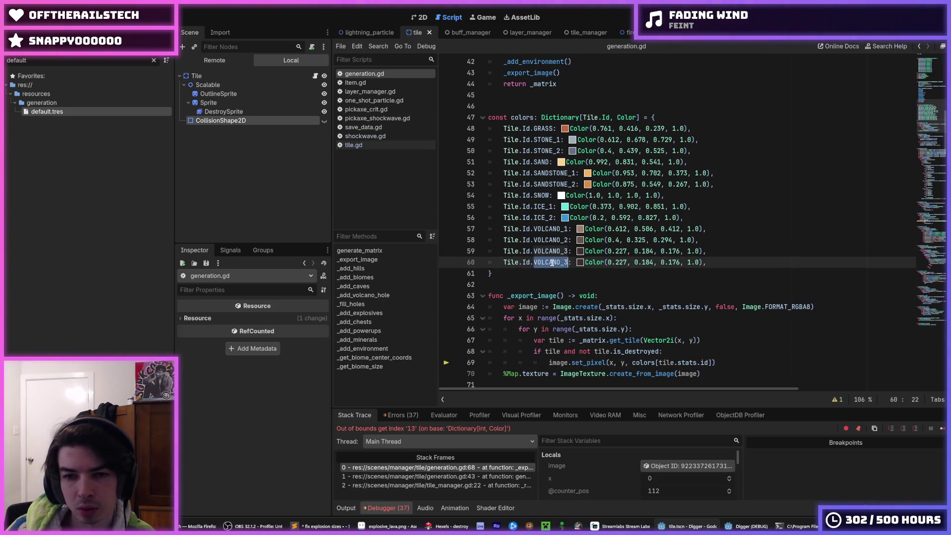
type("DEEPSLATE")
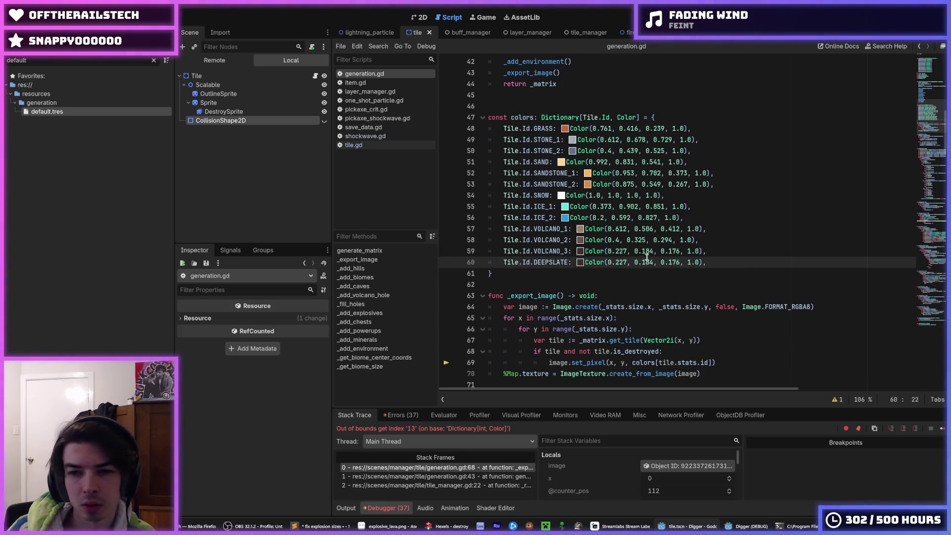
left_click(580, 262)
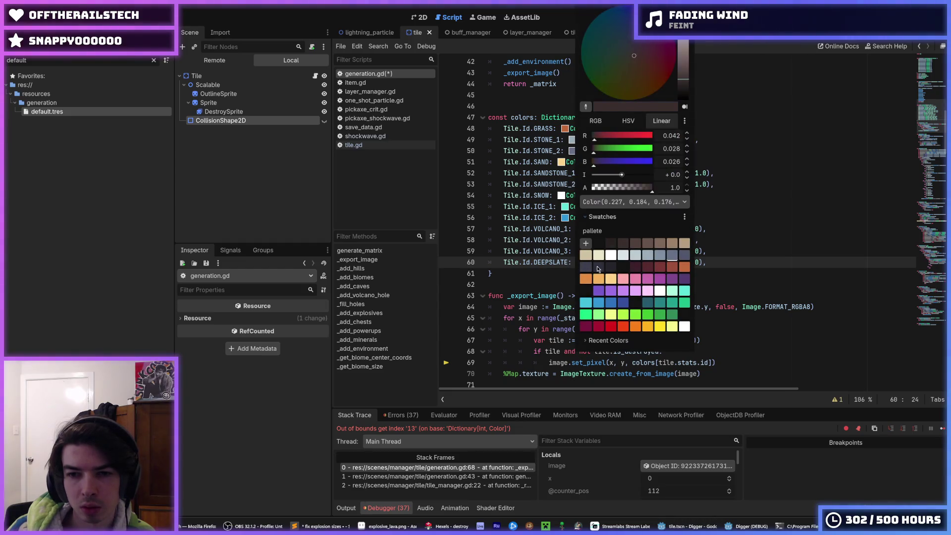
left_click(598, 269)
left_click(768, 251)
key("F5")
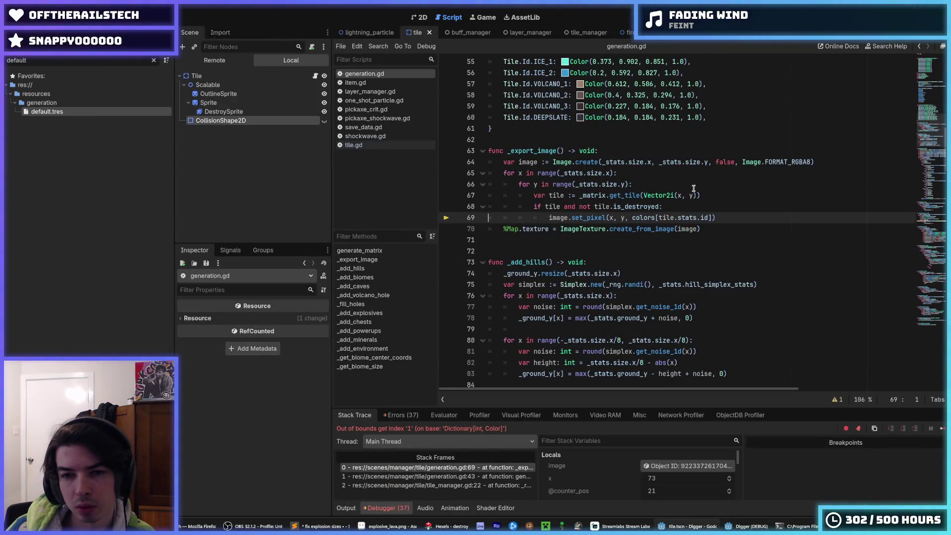
Duplicate the GRASS entry as DIRT, make GRASS bright green, and run again.
scroll(694, 188, "up", 4)
left_click(545, 121)
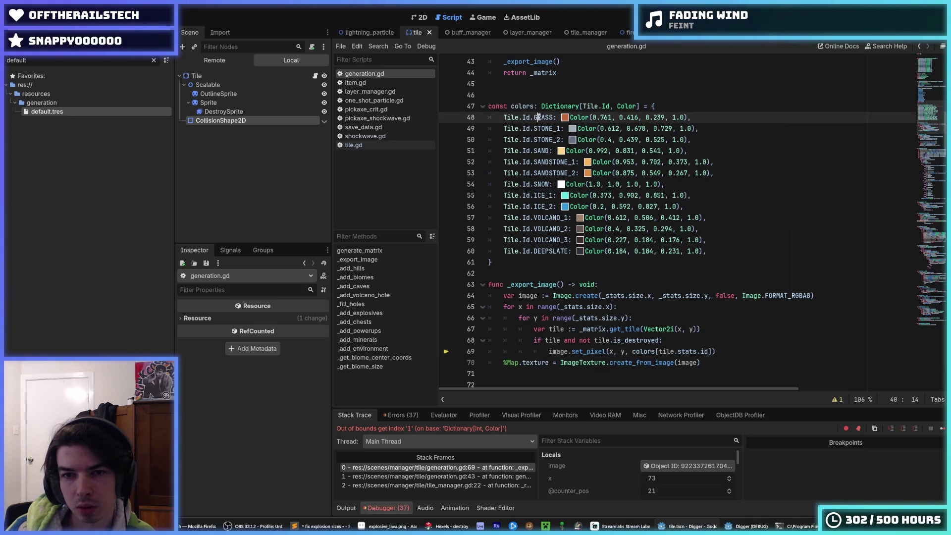
key("ctrl+shift+d")
type("DIR")
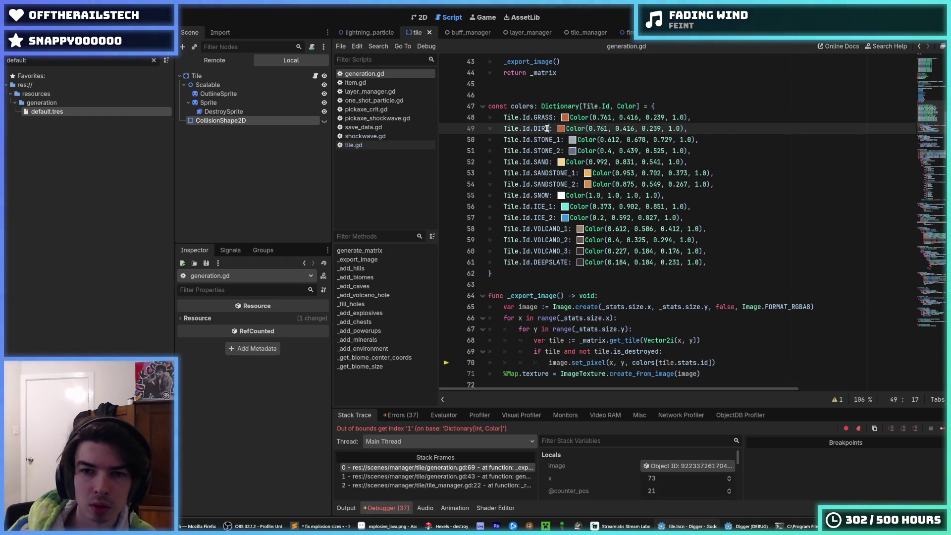
left_click(565, 118)
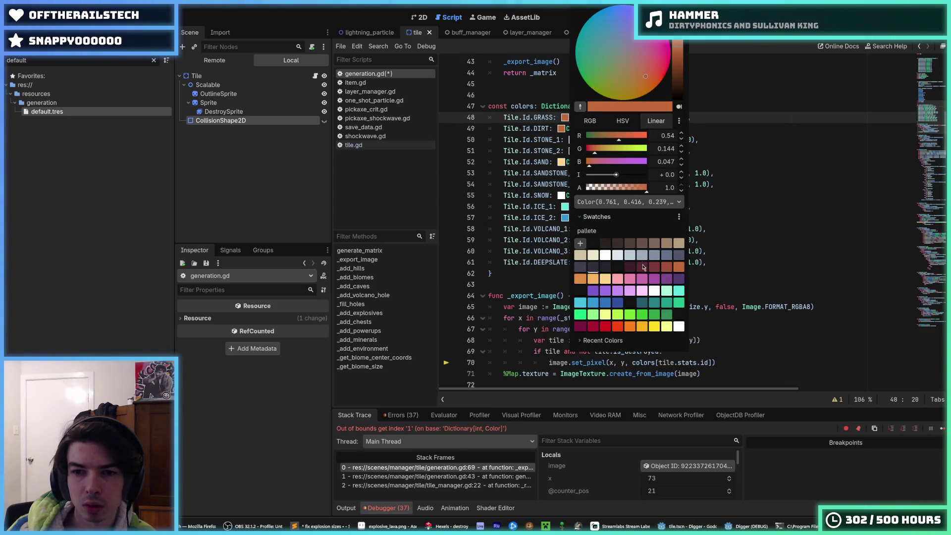
left_click(579, 315)
left_click(565, 117)
left_click(565, 117)
left_click(626, 317)
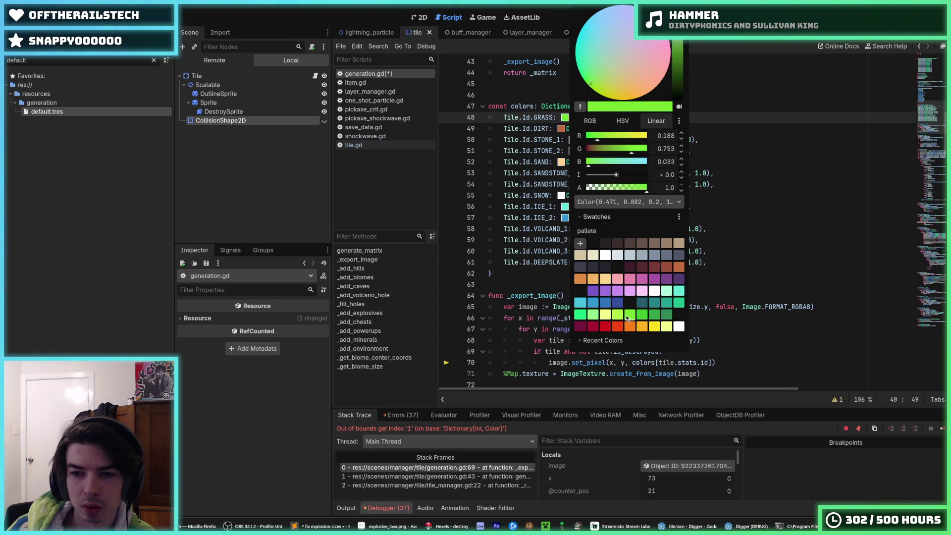
key("F5")
key("F5")
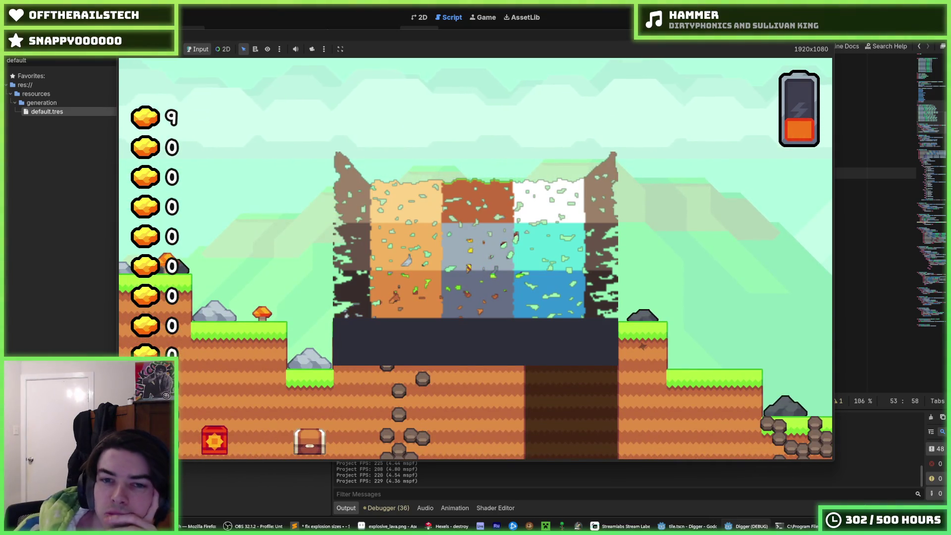
Stop the running game with F8 after checking the coloured biome map.
key("F8")
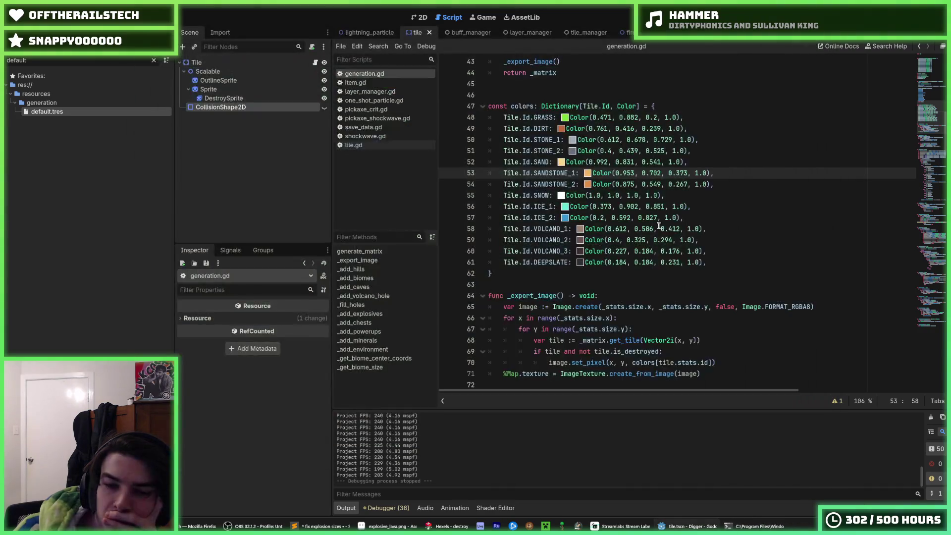
Review the _add_hills height calculations and put the caret at the plus sign on line 79.
left_click(674, 229)
left_click(719, 251)
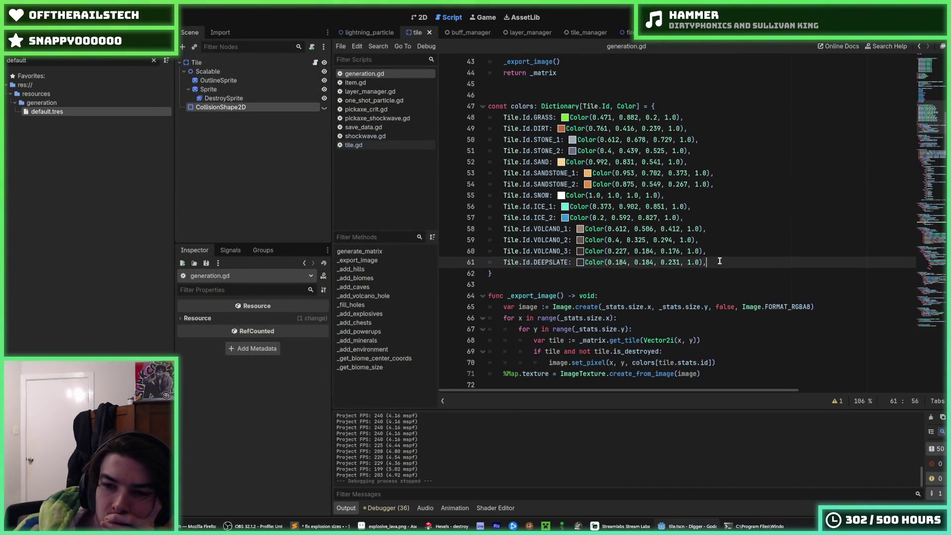
scroll(718, 253, "down", 4)
scroll(716, 251, "down", 5)
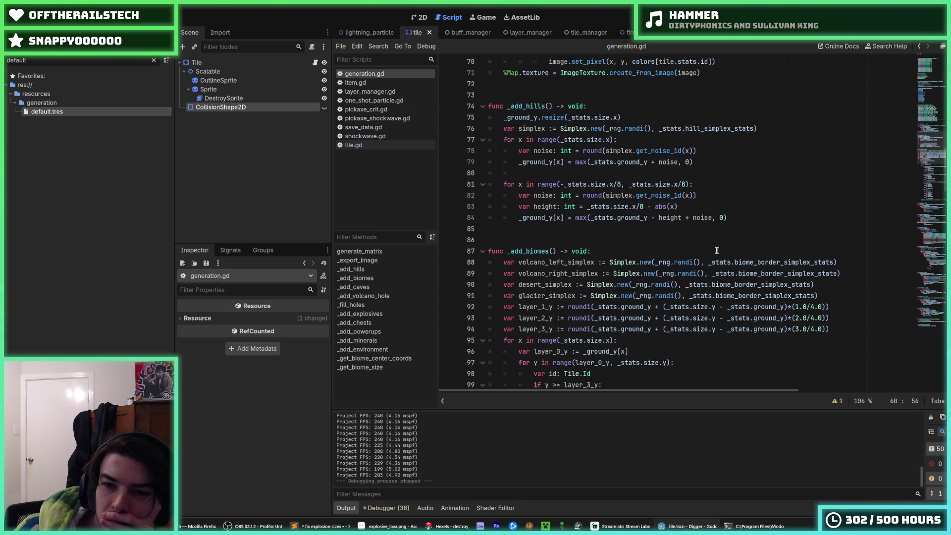
left_click(746, 218)
left_click(653, 207)
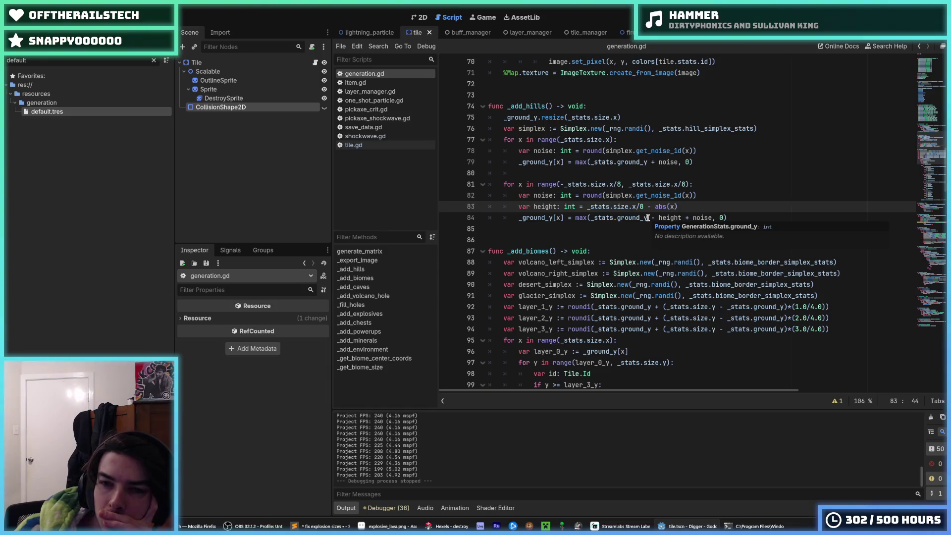
left_click(685, 164)
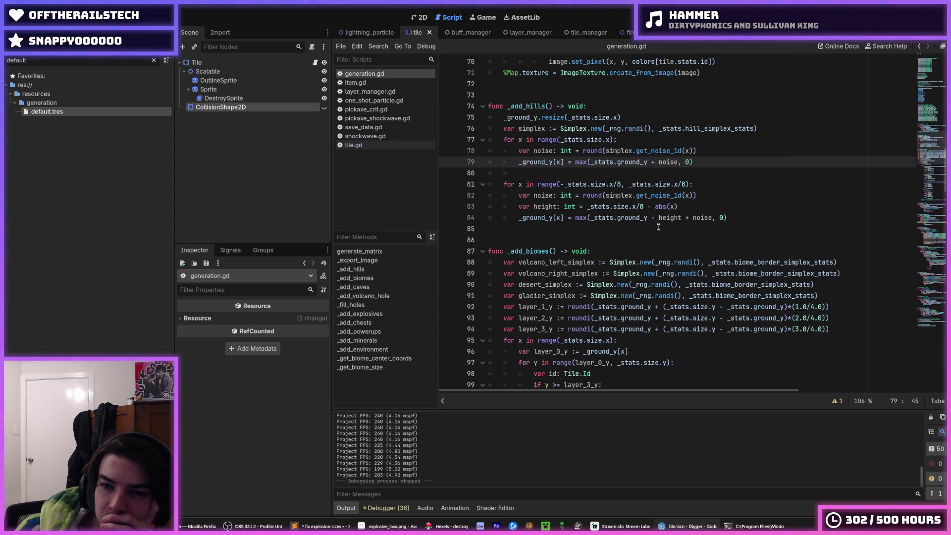
left_click(714, 189)
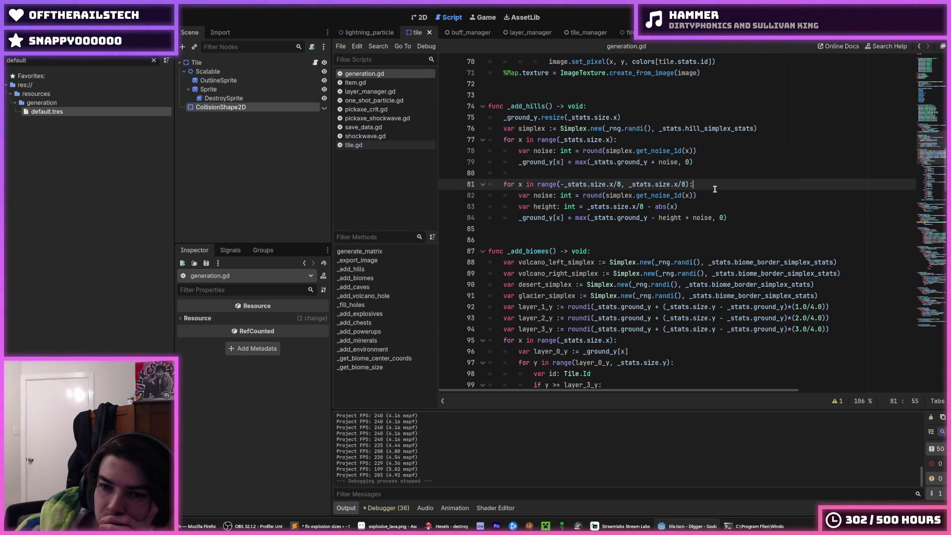
left_click(686, 207)
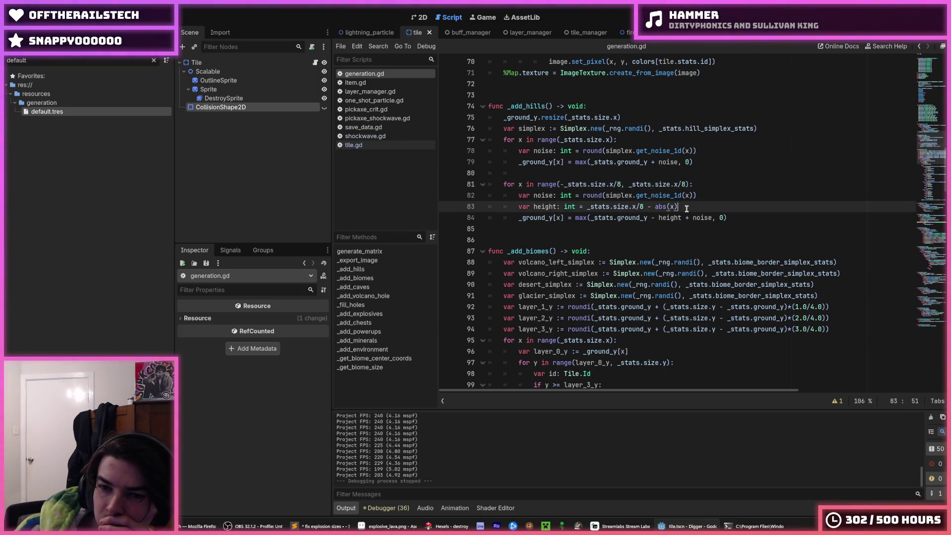
left_click(654, 162)
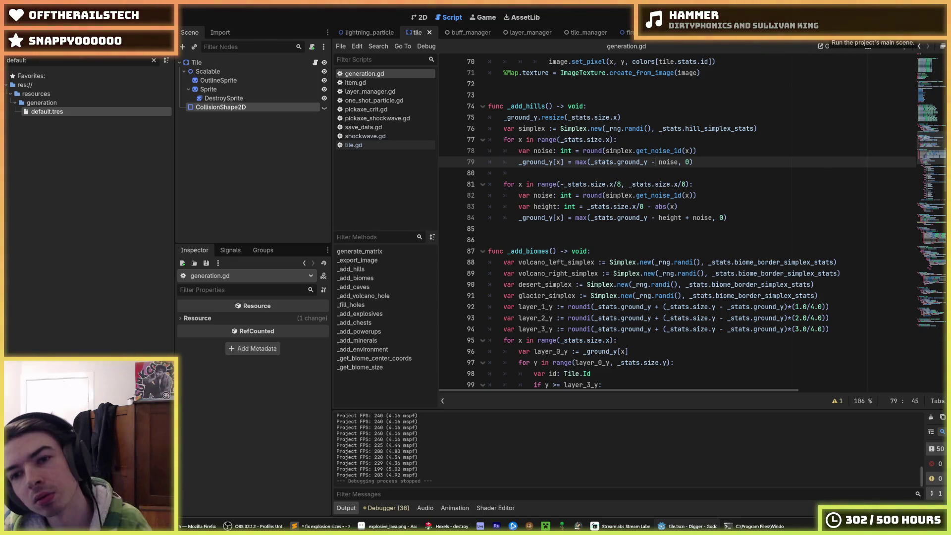
Playtest the subtracted-noise hills, restore the plus on line 79, then playtest again.
key("F5")
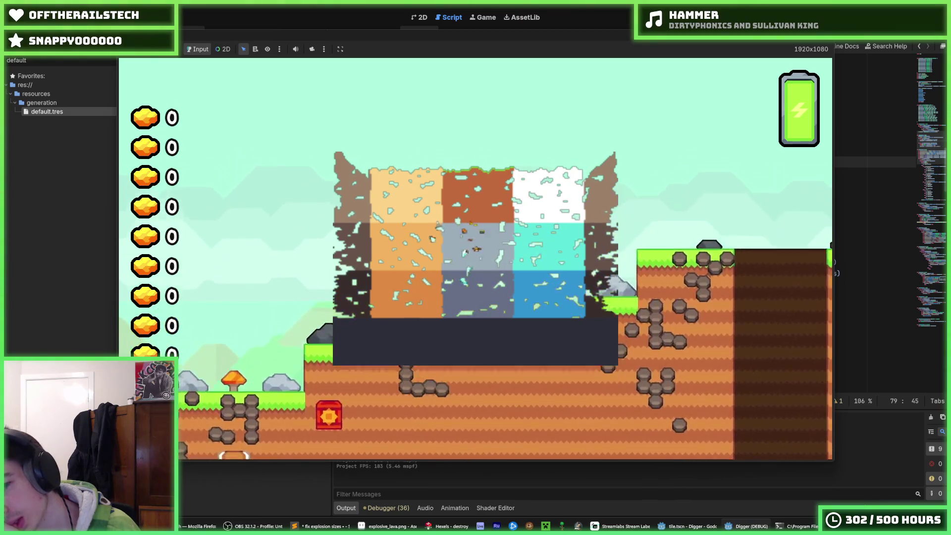
key("F8")
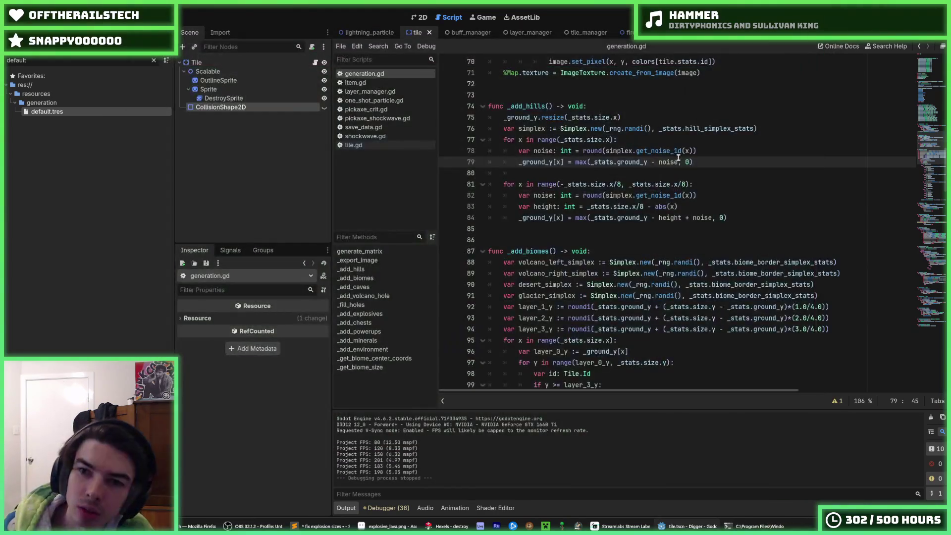
key("BackSpace")
key("F5")
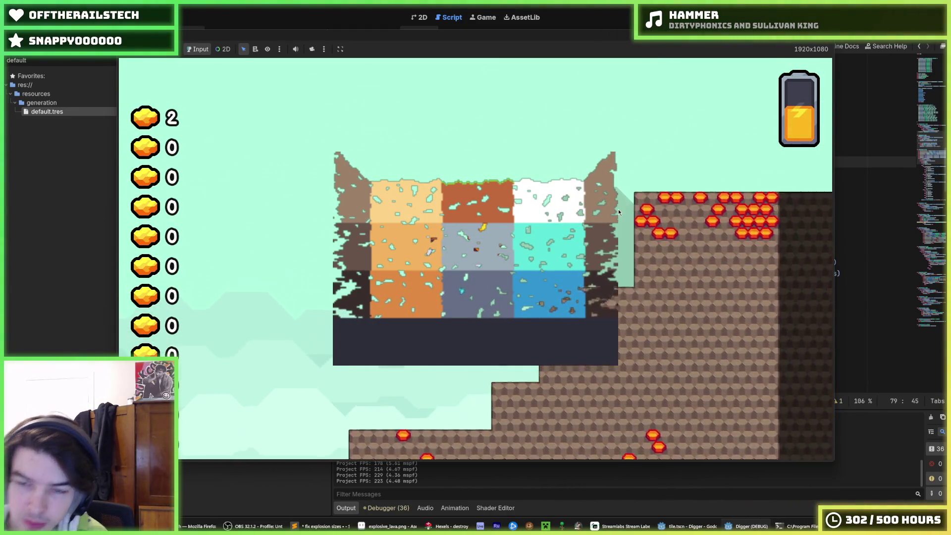
key("F8")
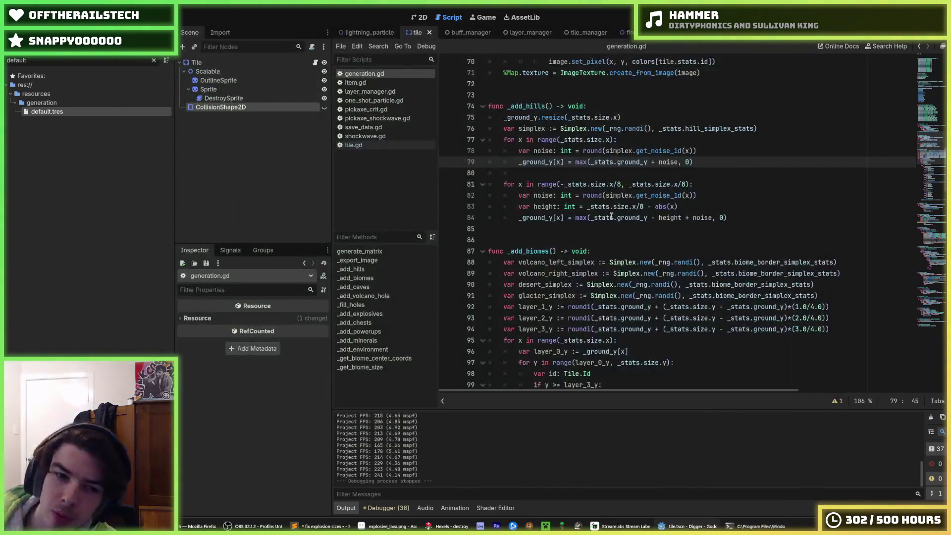
Show the default.tres generation settings and do a quick test run of the map.
left_click(606, 218)
left_click(76, 113)
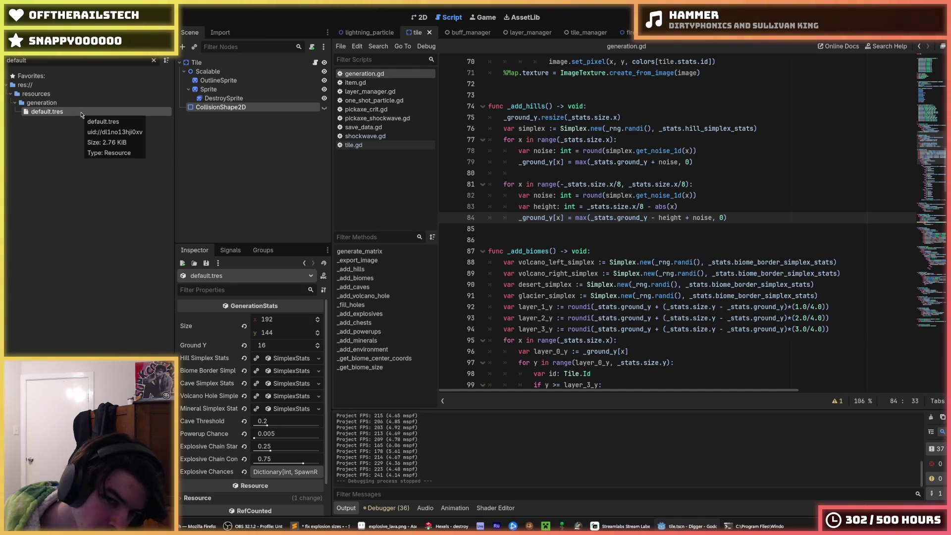
left_click(535, 228)
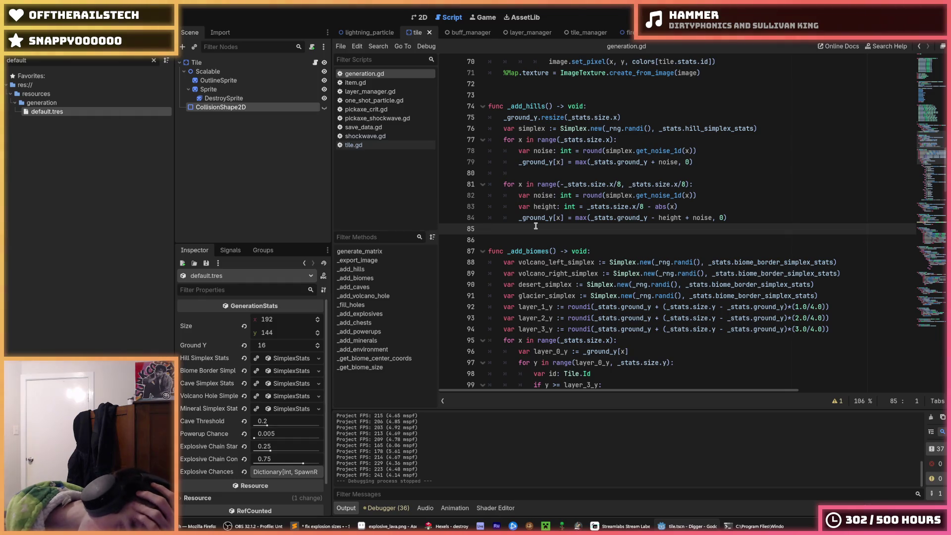
key("F5")
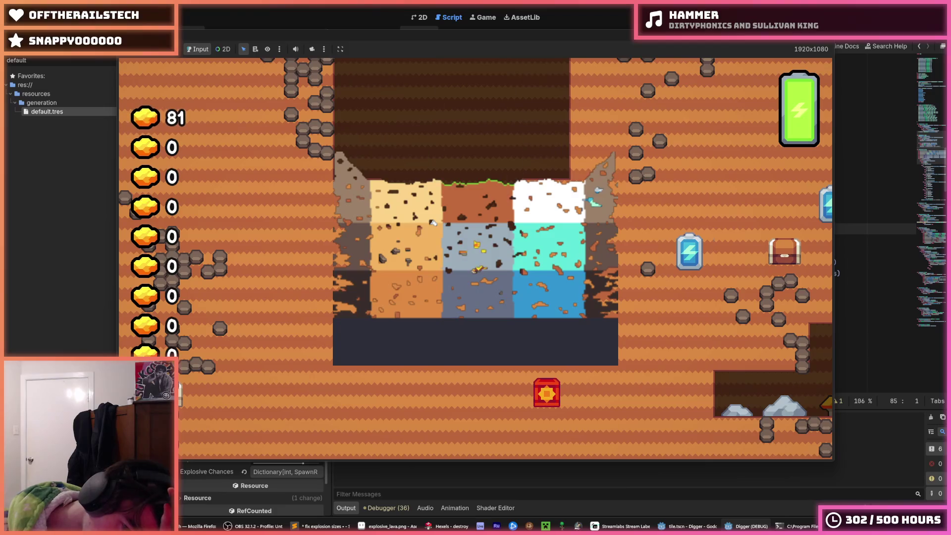
key("F8")
Set Size y to 192 in the Inspector and playtest the taller map.
left_click(275, 330)
key("Return")
key("F5")
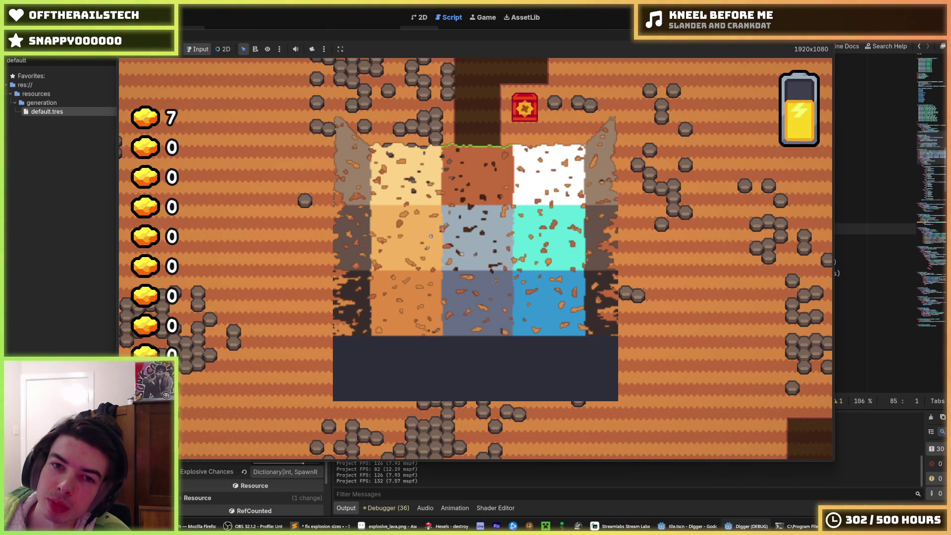
key("F8")
left_click(594, 217)
left_click(576, 229)
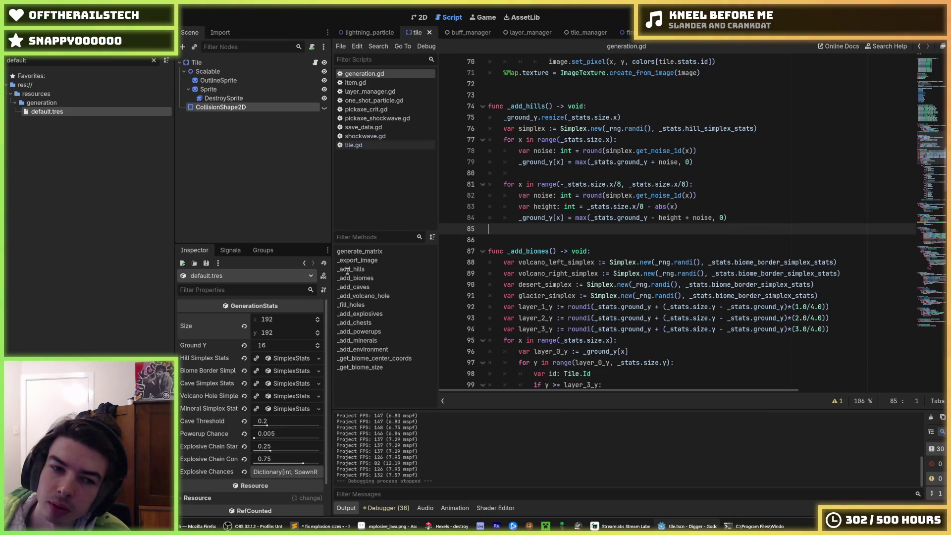
Enter 192+16 in Size y to get 208, then run the game.
left_click(273, 334)
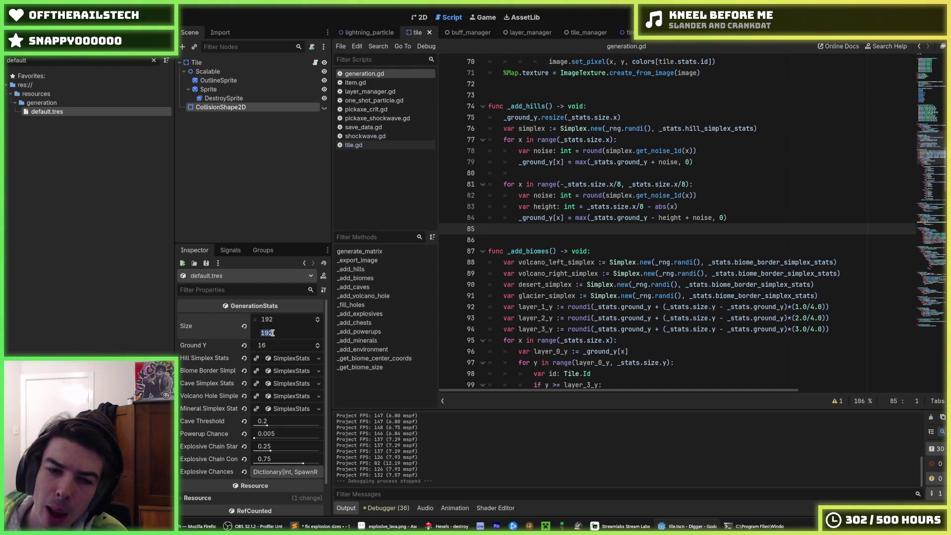
left_click(279, 333)
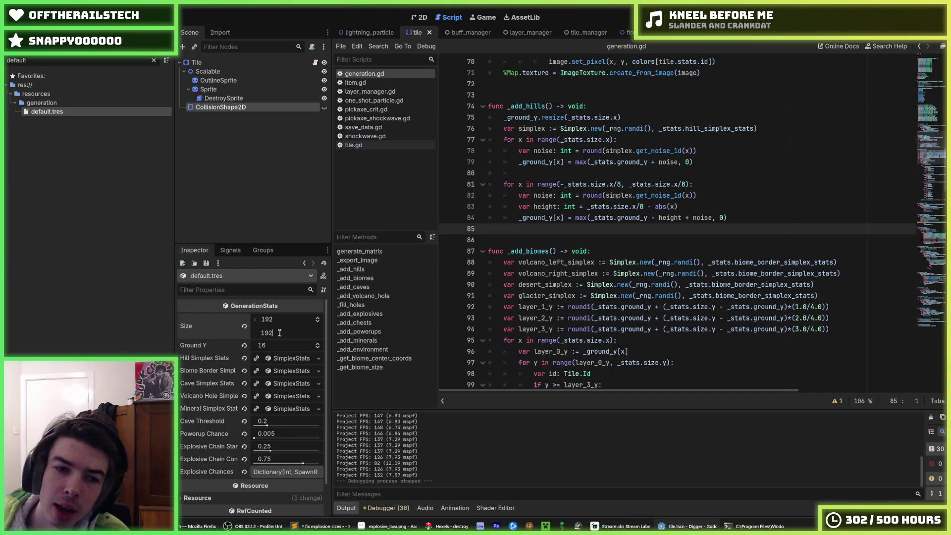
type("+16")
key("Return")
left_click(619, 140)
key("F5")
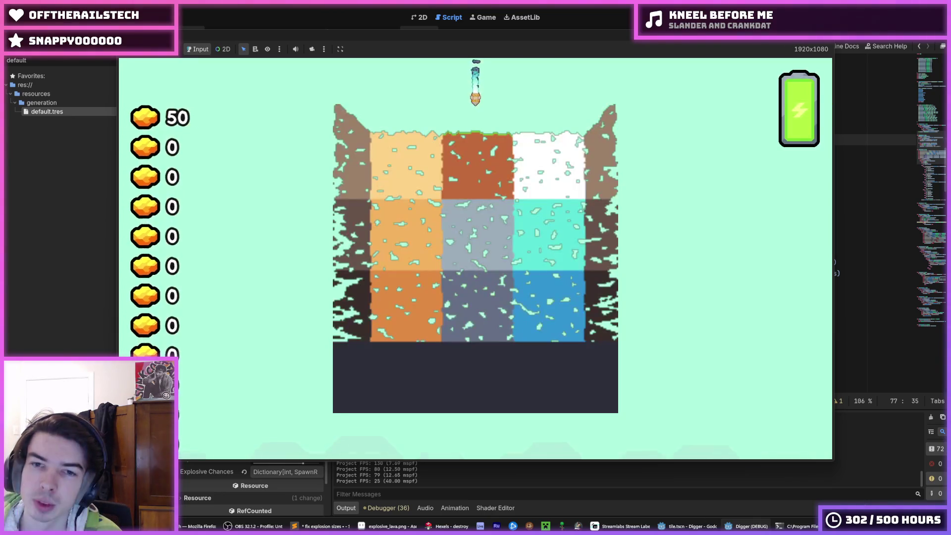
Stop the running game, save the scene, and recheck the hill height line 83.
key("F8")
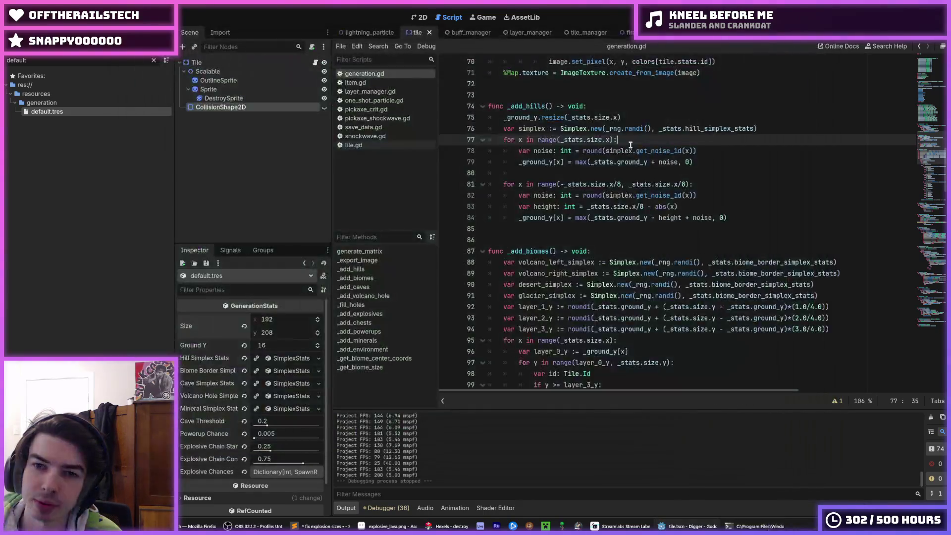
key("F5")
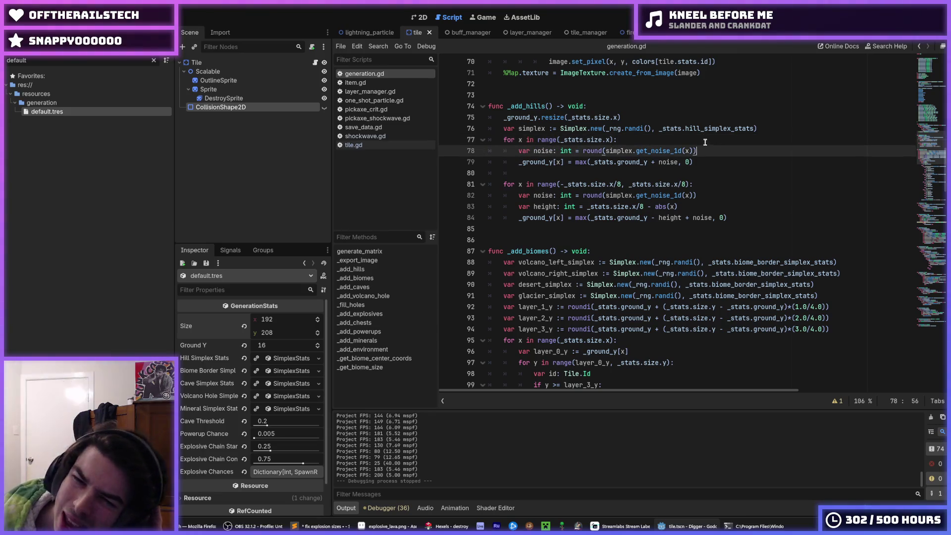
scroll(693, 137, "down", 2)
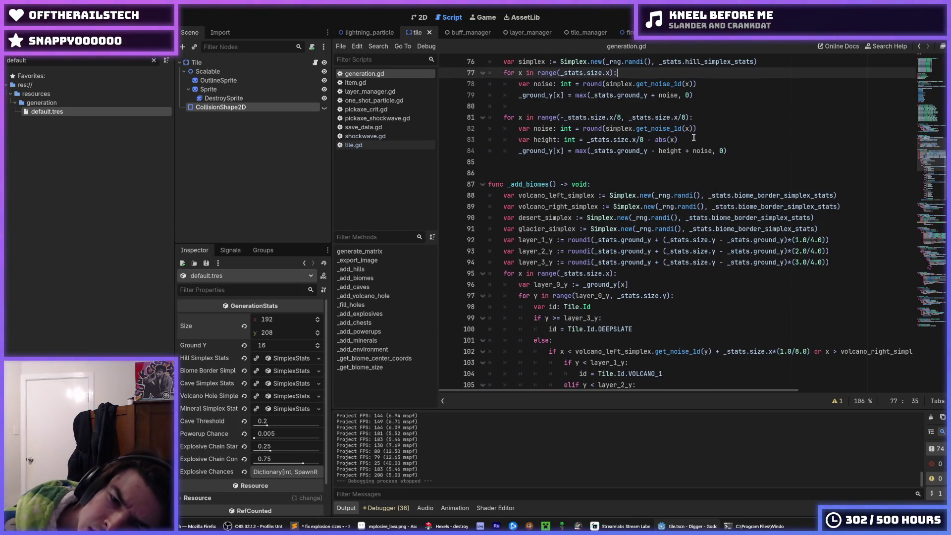
left_click(691, 142)
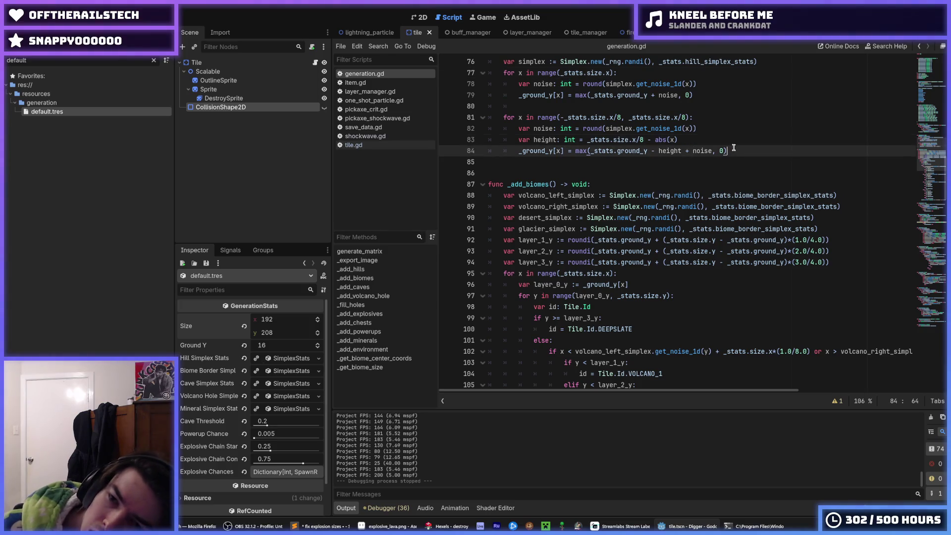
Review _get_biome_center_coords and _get_biome_size, including its return expression on line 245.
scroll(724, 143, "down", 1)
scroll(723, 143, "down", 20)
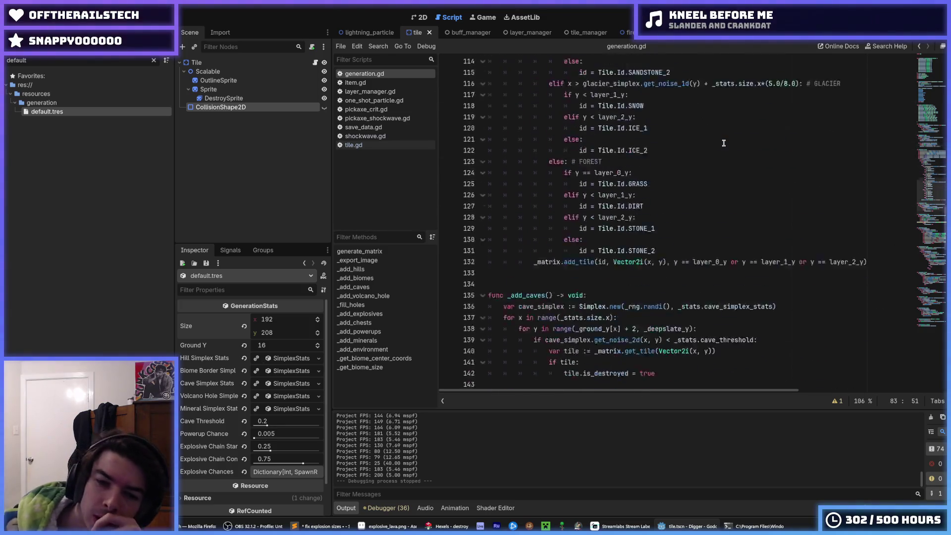
scroll(707, 160, "down", 3)
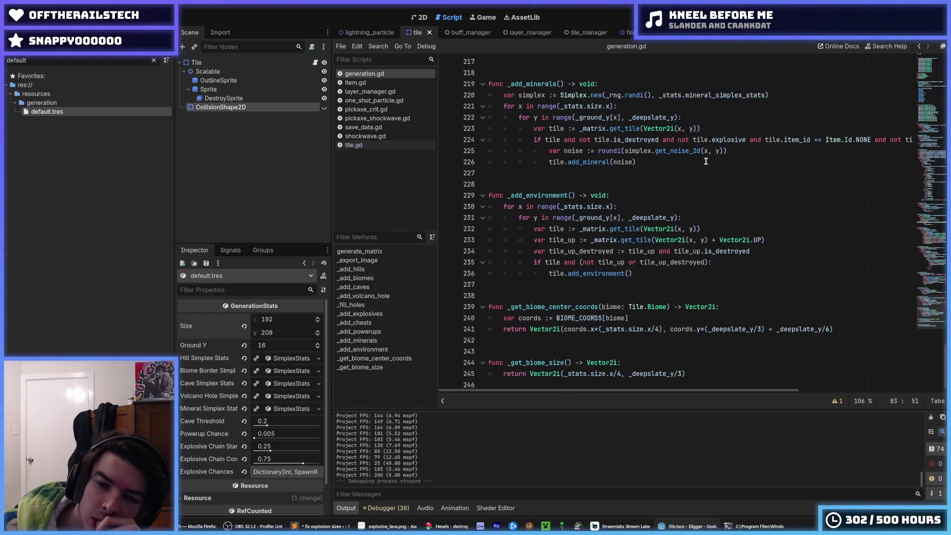
left_click(647, 320)
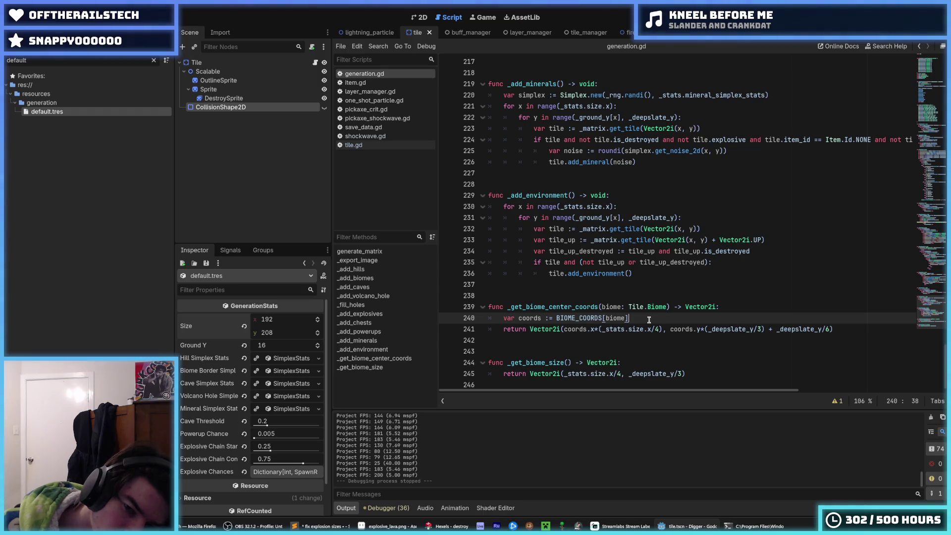
left_click(631, 362)
left_click(625, 373)
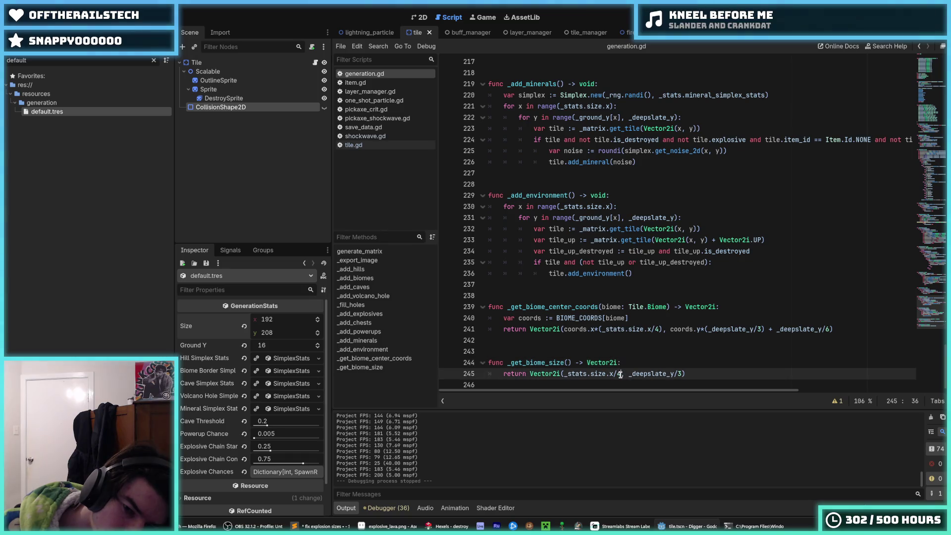